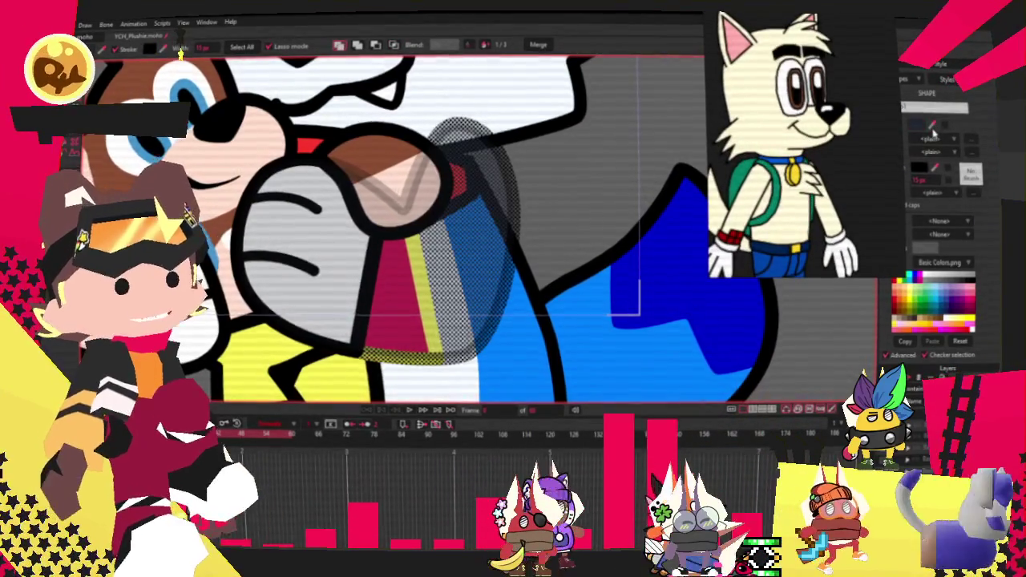
Fit the whole fox-and-plush drawing in view and inspect the dark-blue tail tip's fill colour
key("ctrl+r")
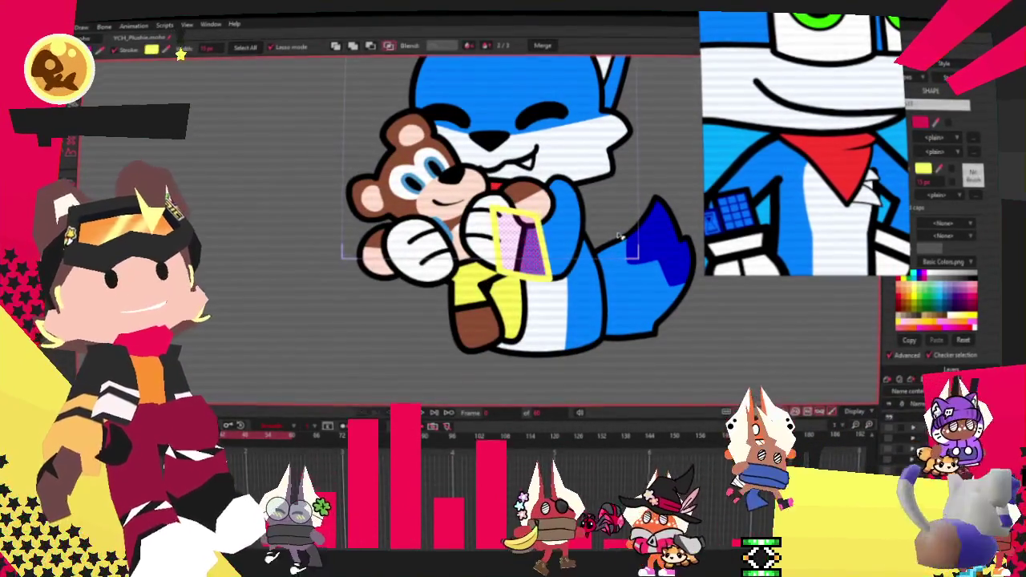
left_click(659, 246)
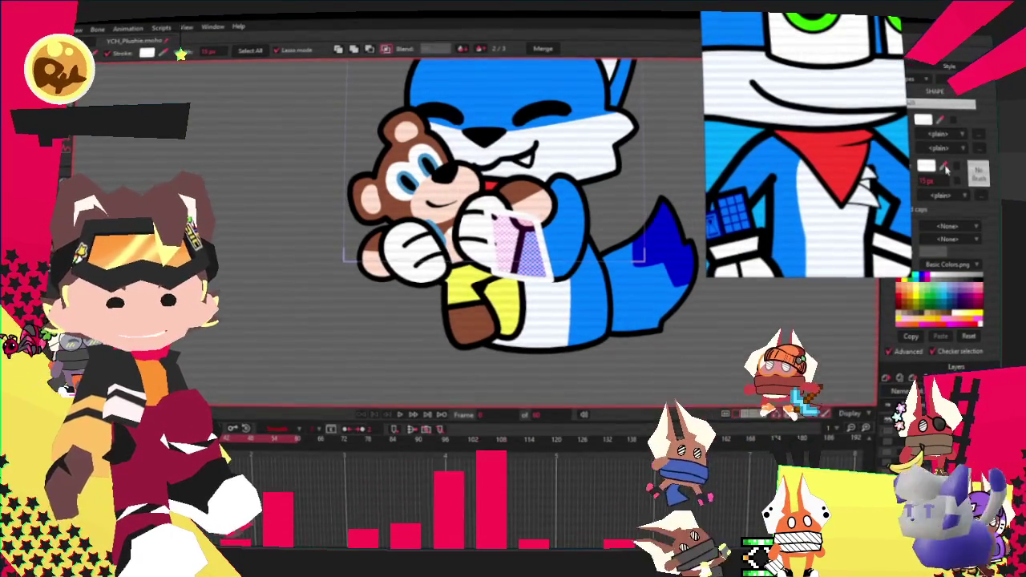
left_click(926, 165)
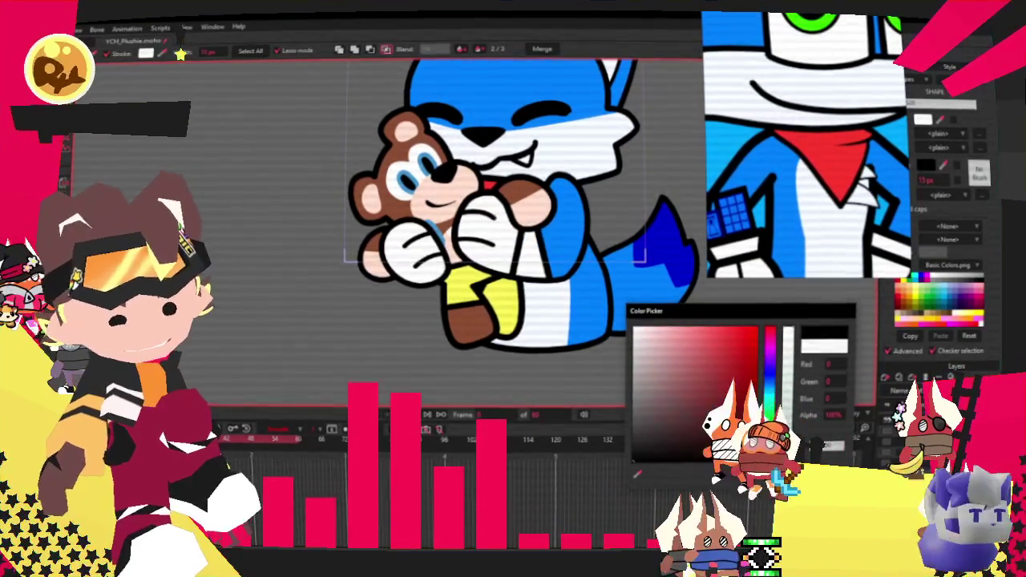
Close the colour picker, switch to Transform Points and zoom in on the paws
key("Escape")
key("t")
scroll(449, 209, "up", 4)
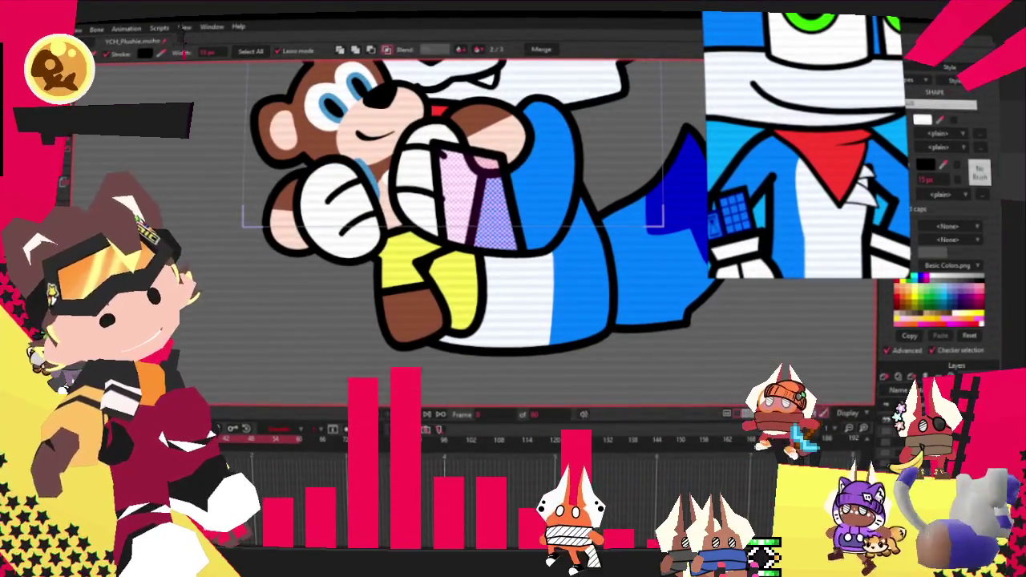
scroll(605, 329, "up", 2)
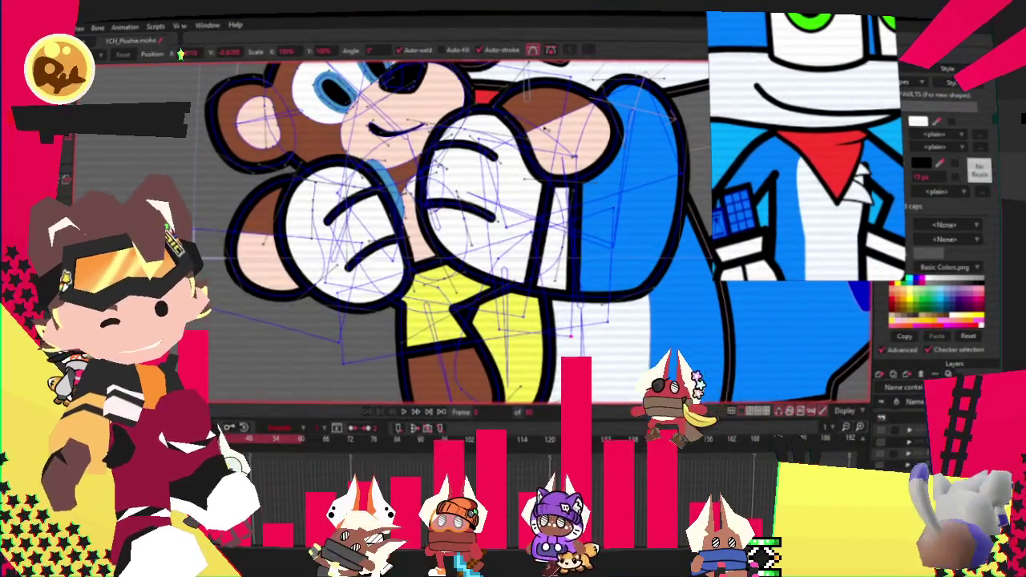
Zoom into the yellow shirt area and try the Line Width tool on its outline
scroll(552, 343, "up", 2)
scroll(577, 361, "up", 2)
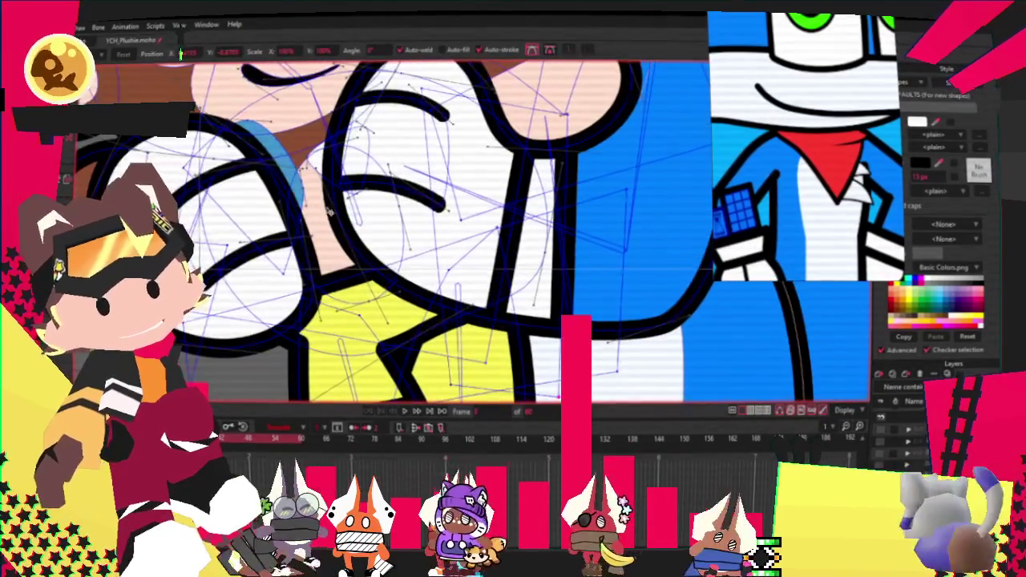
key("w")
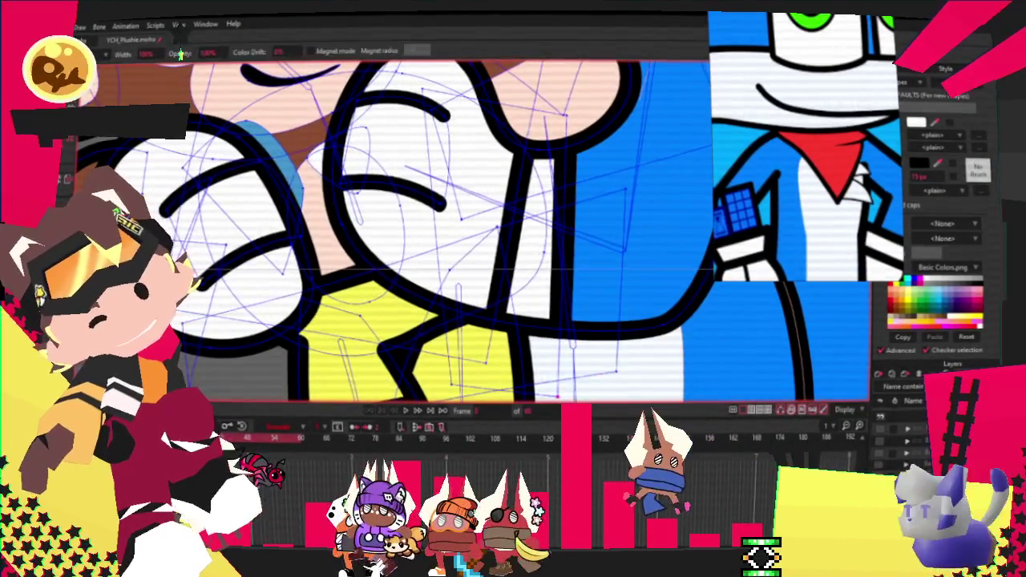
scroll(593, 169, "down", 2)
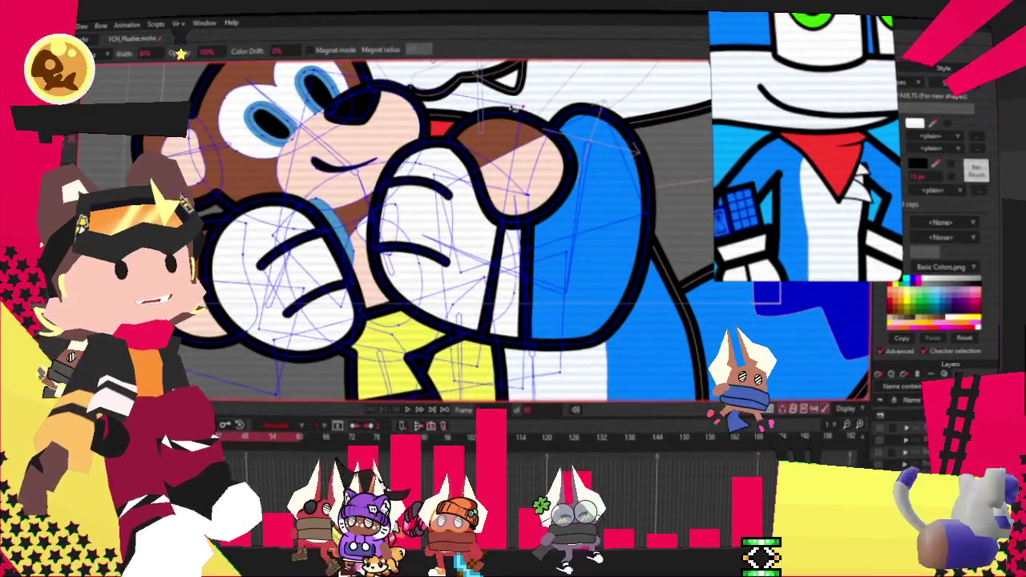
scroll(515, 108, "down", 2)
scroll(339, 253, "up", 2)
scroll(338, 254, "up", 2)
scroll(453, 268, "down", 1)
Switch to the Add Point tool, then to Curvature, for the shirt and chest outlines
key("a")
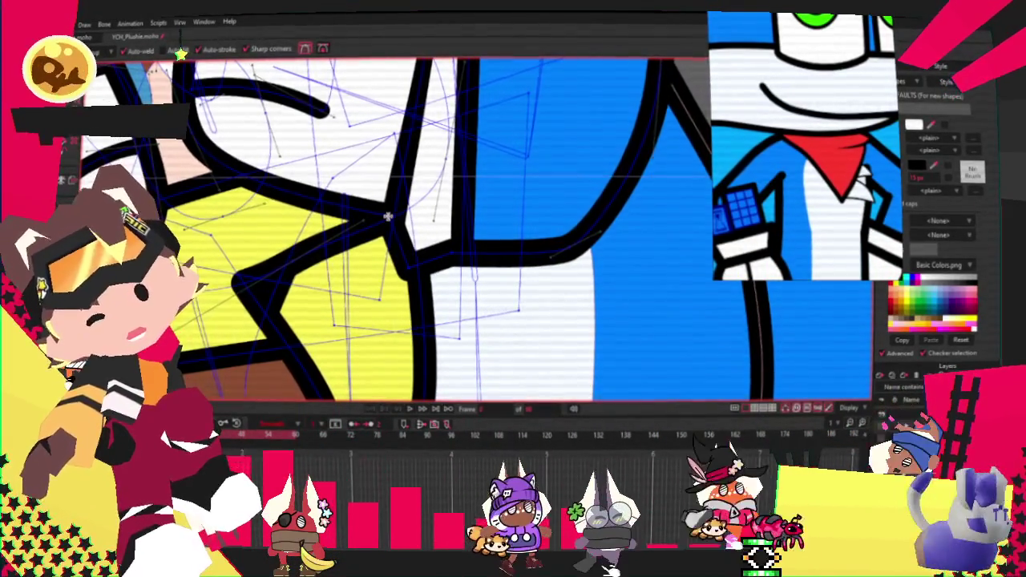
scroll(387, 217, "down", 3)
scroll(337, 212, "up", 3)
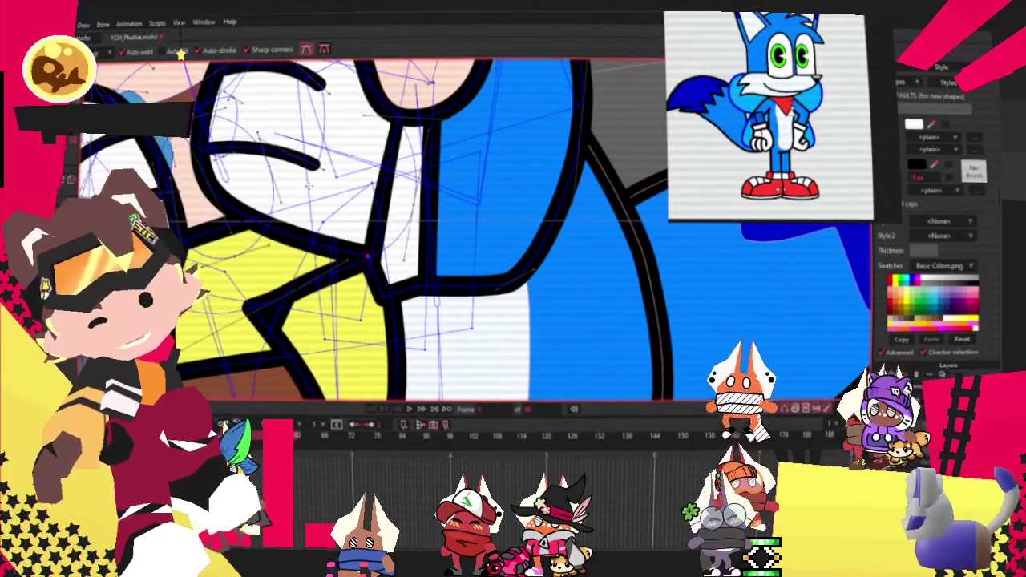
key("c")
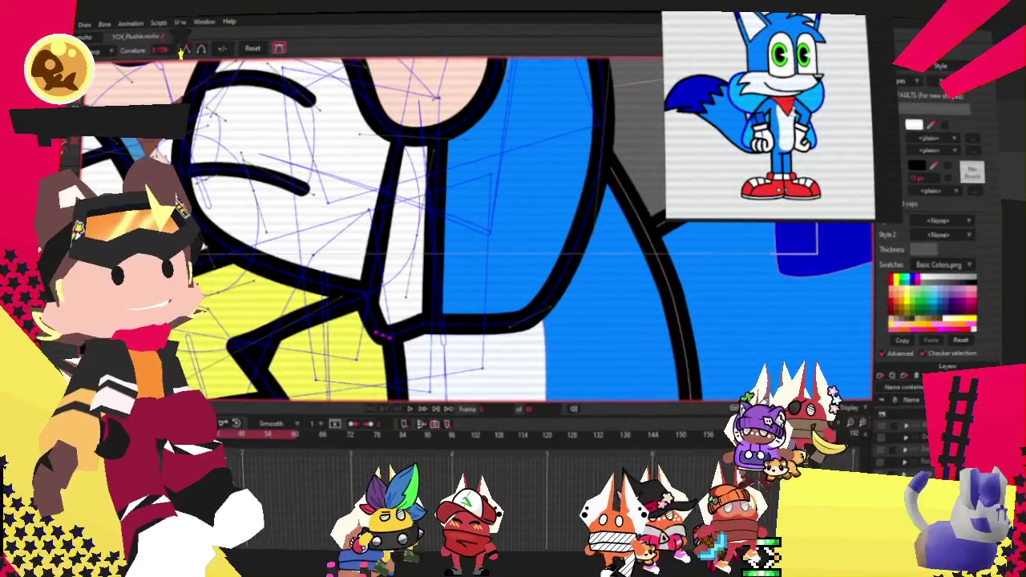
Drag the outline corner between the yellow shirt and white chest up and to the right
key("t")
left_click_drag(399, 348, 460, 334)
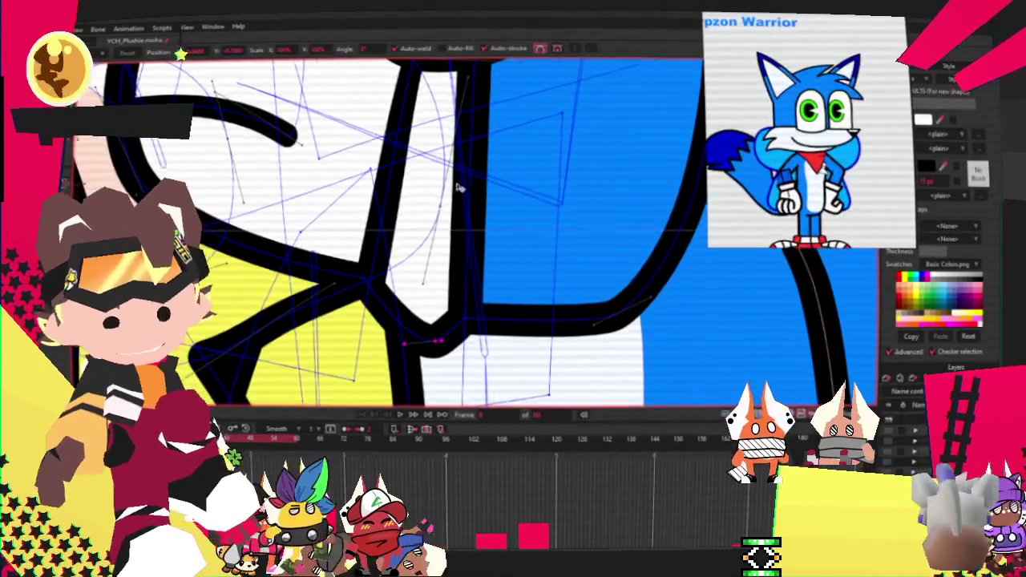
Zoom in and select two points on the plush's pink muzzle with the Curvature tool
scroll(449, 182, "down", 2)
scroll(358, 121, "down", 2)
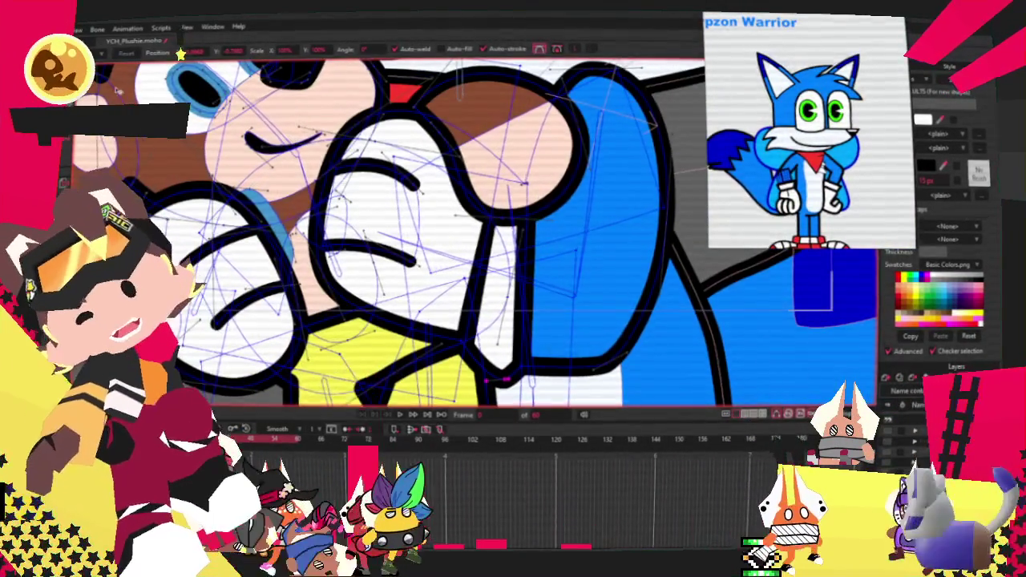
scroll(502, 183, "up", 2)
key("c")
scroll(502, 184, "up", 2)
scroll(502, 183, "up", 2)
scroll(503, 184, "up", 2)
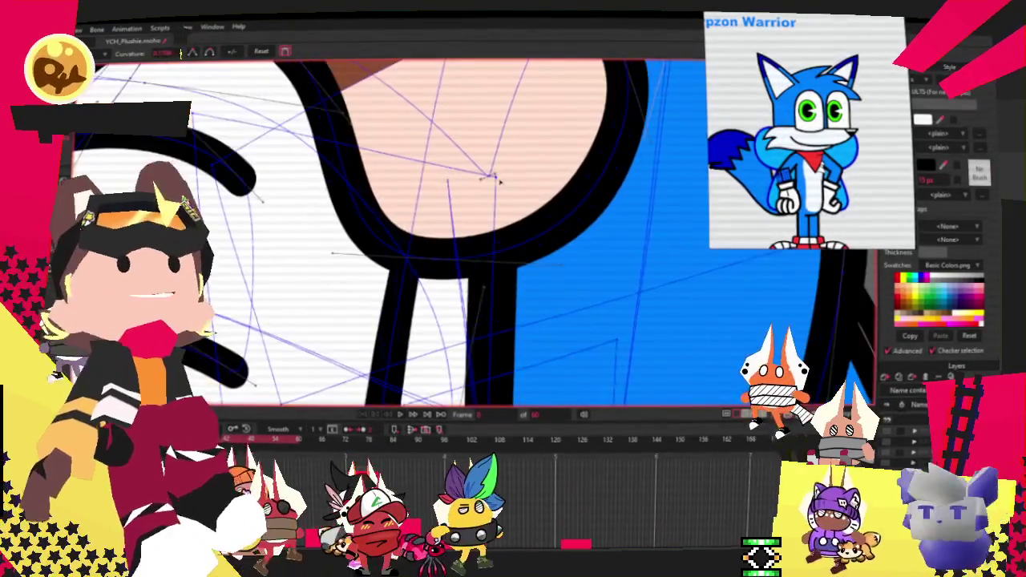
left_click(510, 191)
scroll(541, 311, "down", 2)
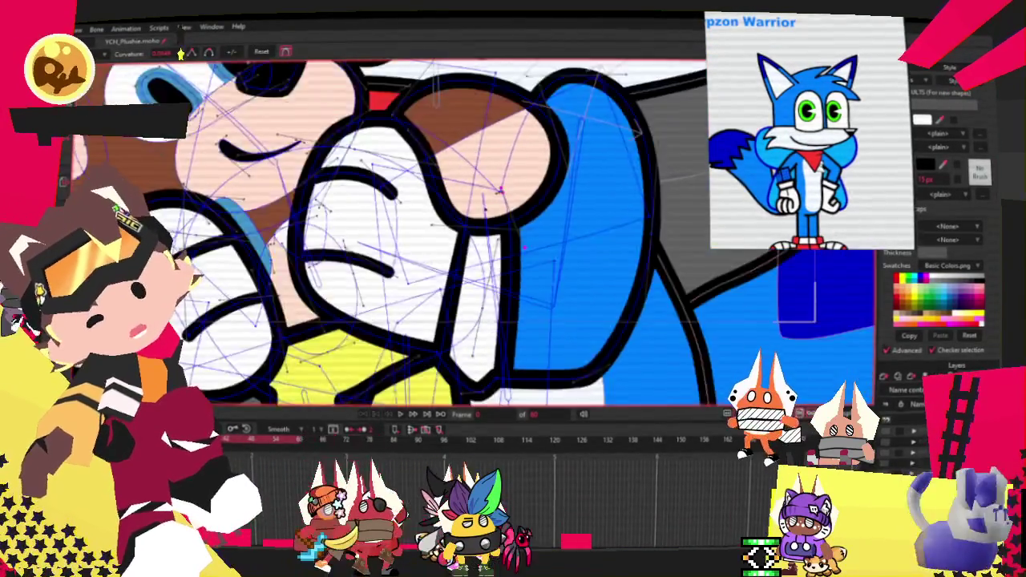
scroll(541, 311, "down", 1)
scroll(541, 311, "down", 1)
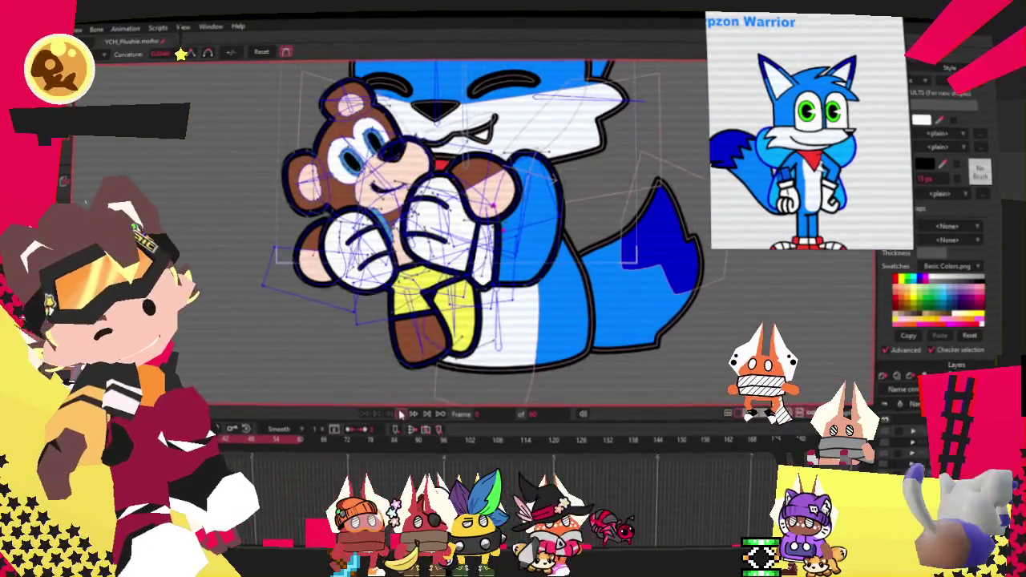
Preview the hugging animation, stop it, switch to Transform Points and replay to check the outlines
left_click(401, 413)
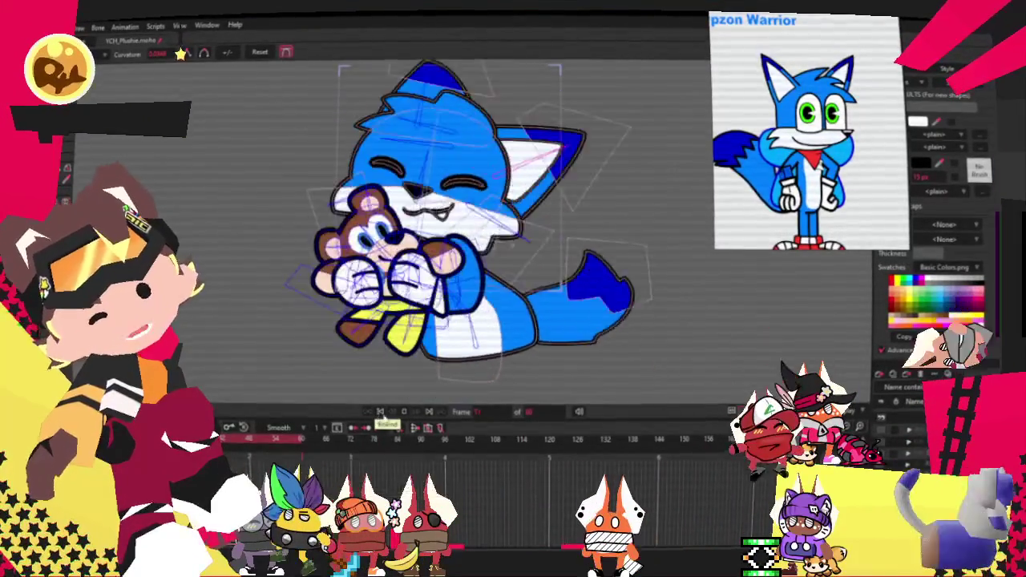
left_click(382, 413)
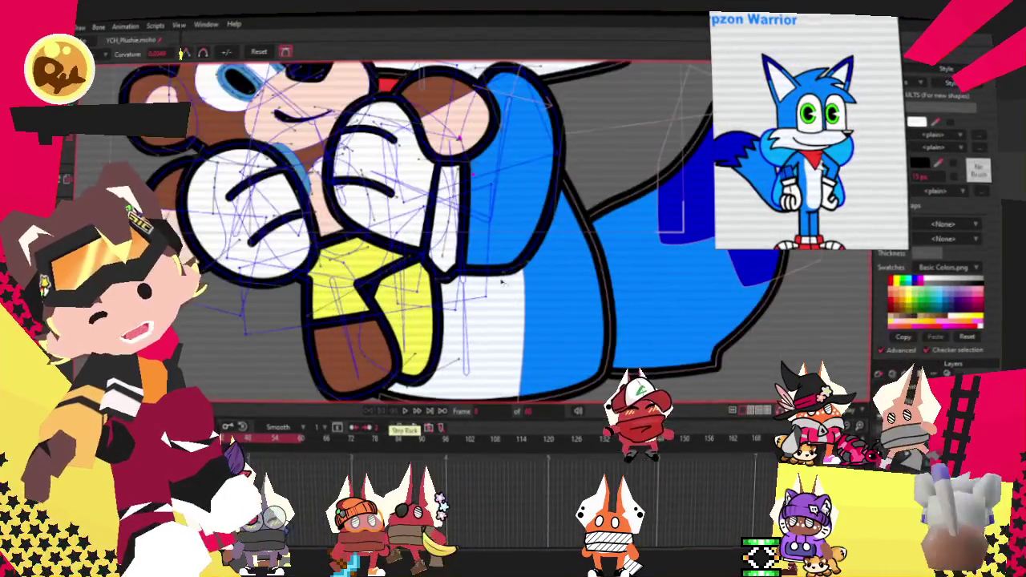
key("t")
scroll(416, 177, "up", 3)
scroll(417, 176, "up", 2)
scroll(520, 125, "up", 2)
scroll(519, 125, "up", 2)
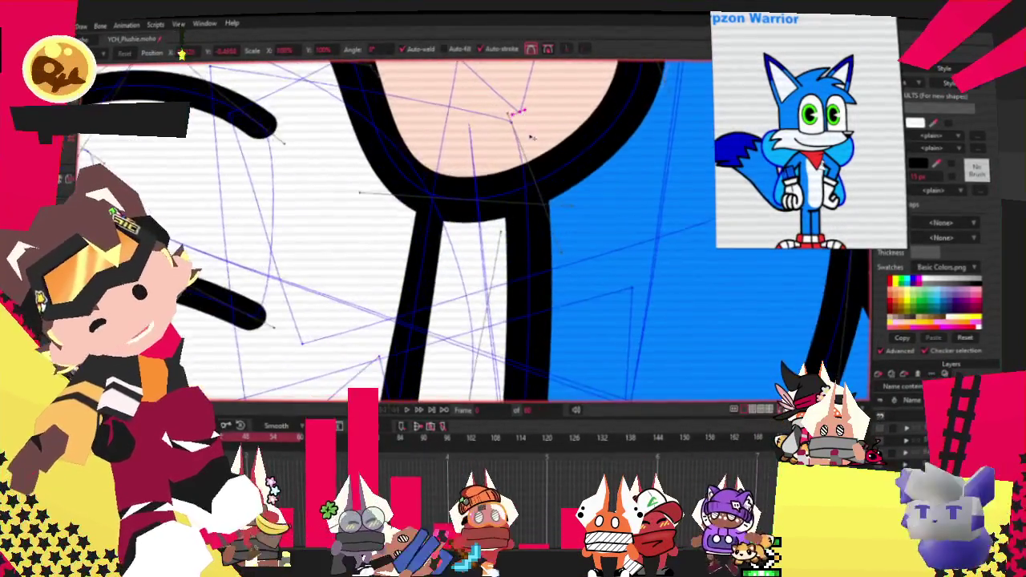
scroll(519, 125, "up", 1)
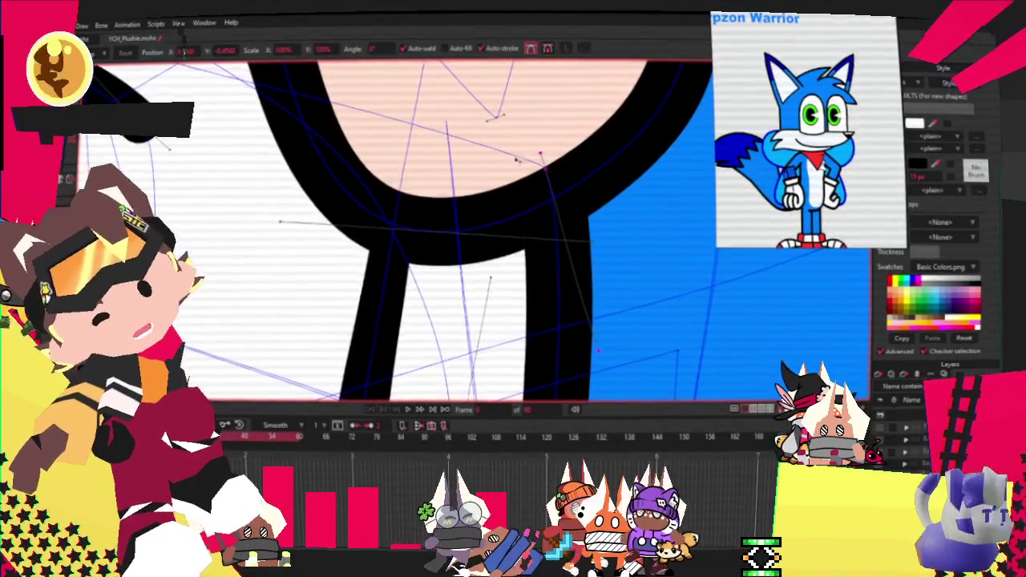
scroll(523, 158, "down", 2)
left_click(415, 411)
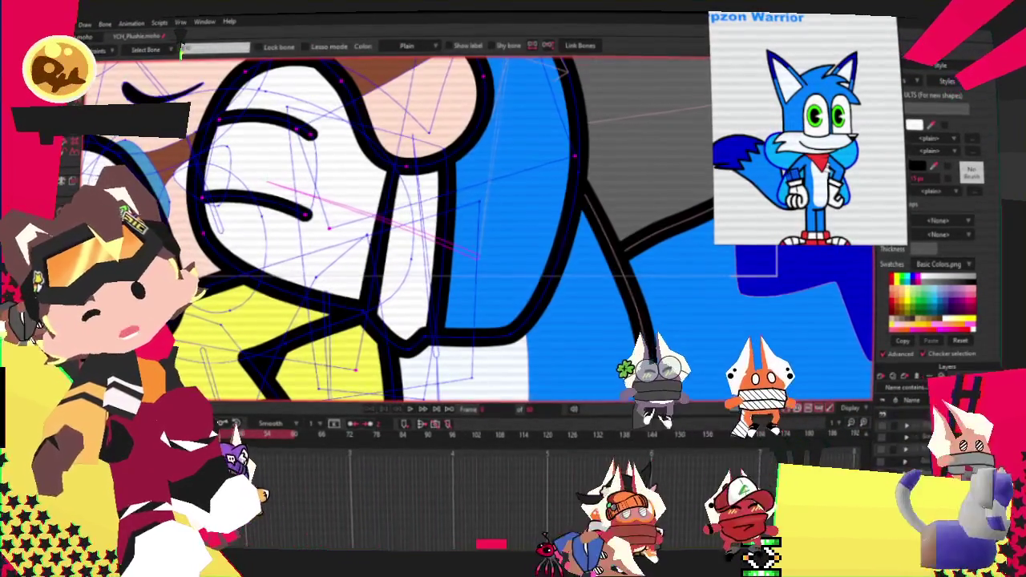
Try the bone-binding tools, then pull the outline by the fox's chest up-left
key("g")
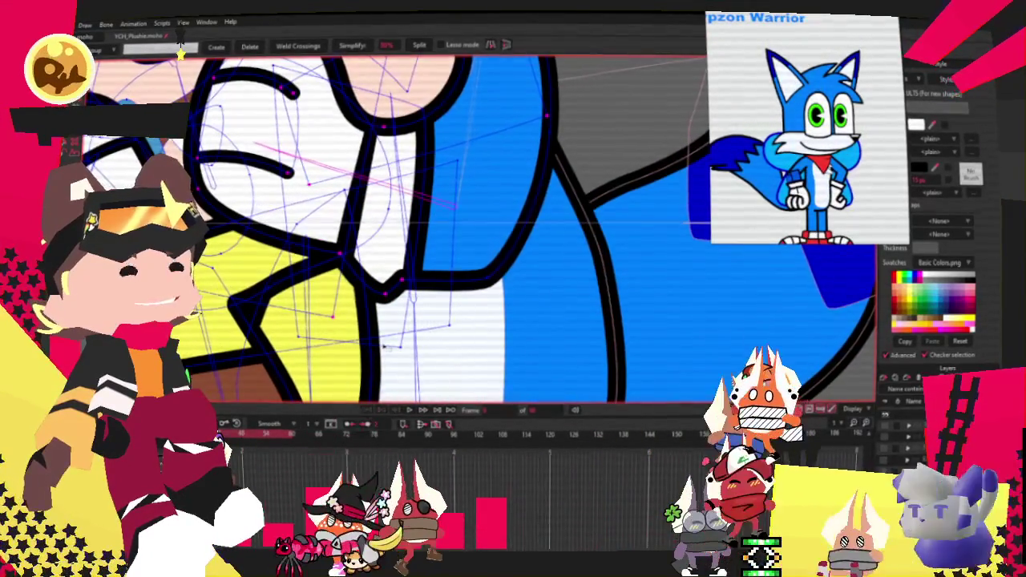
key("i")
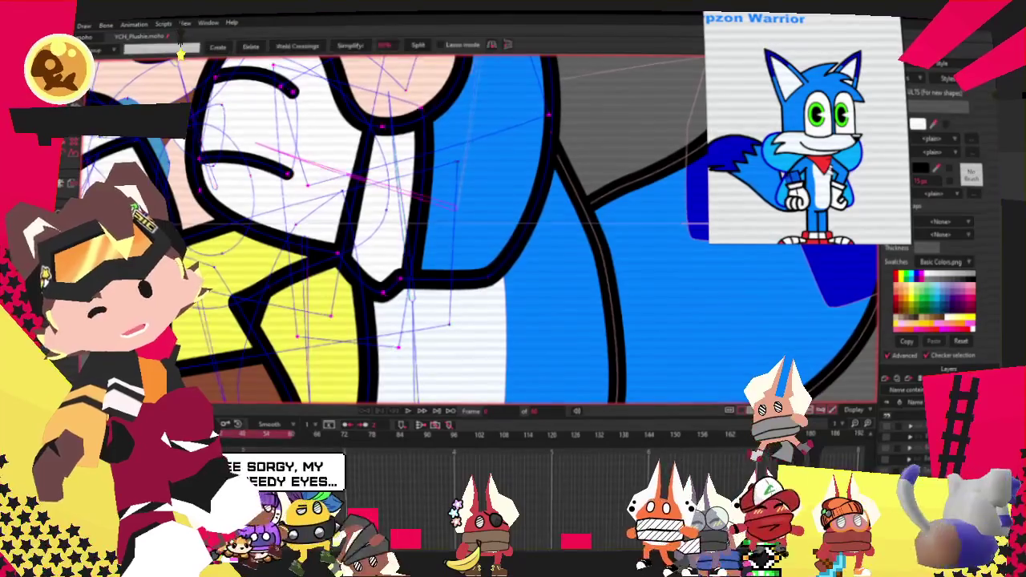
key("t")
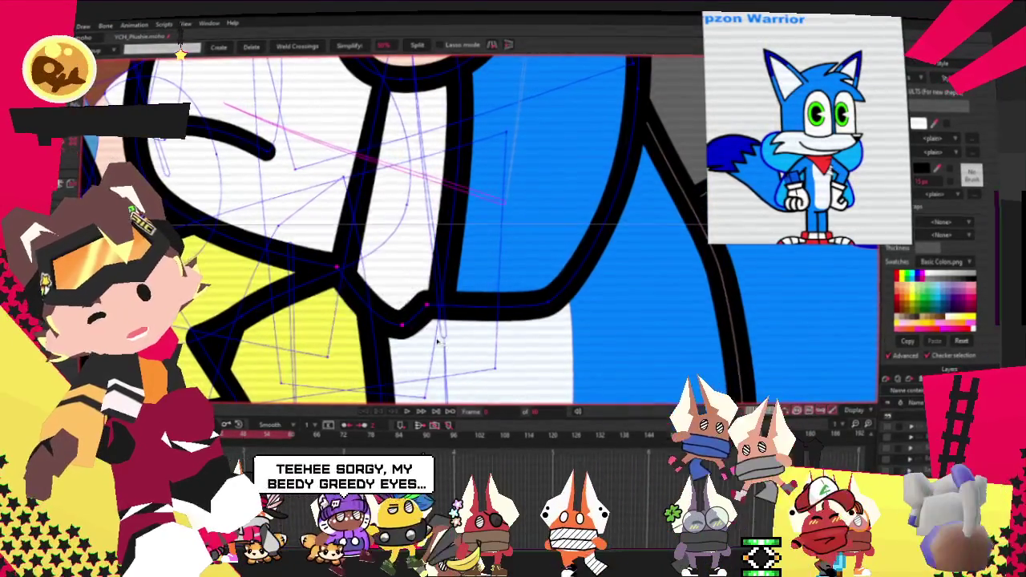
scroll(444, 241, "down", 2)
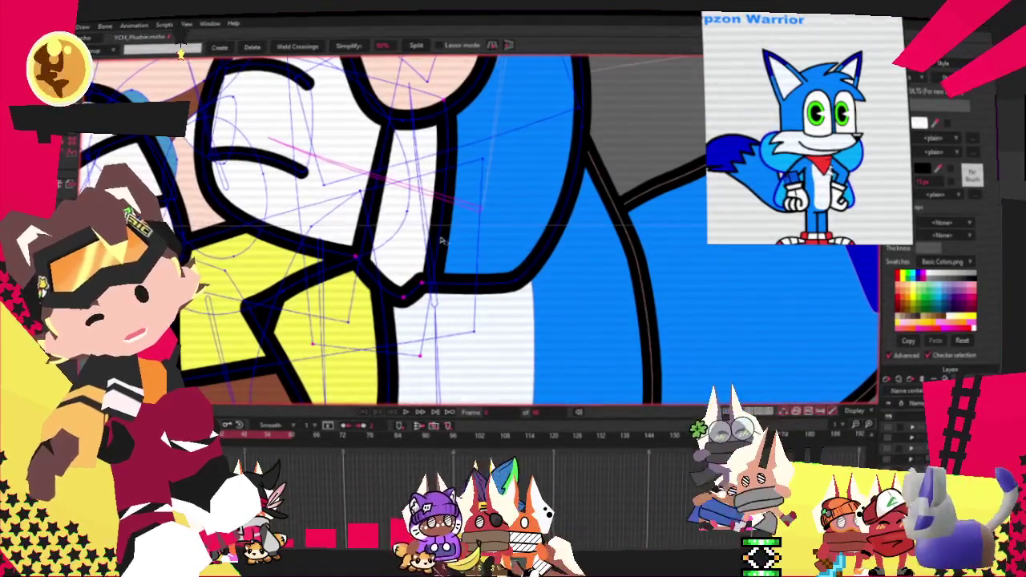
scroll(407, 238, "down", 1)
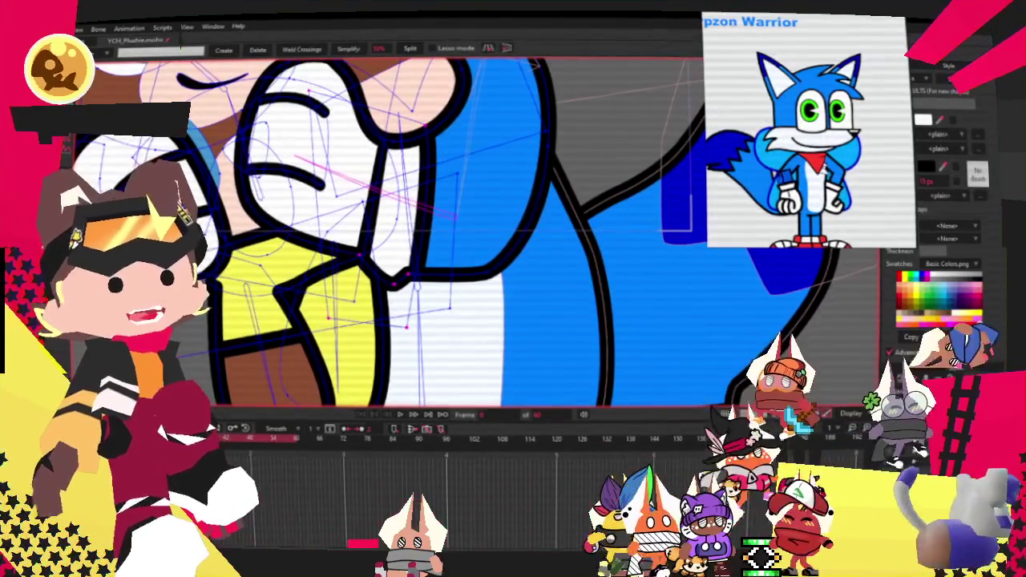
scroll(437, 260, "up", 2)
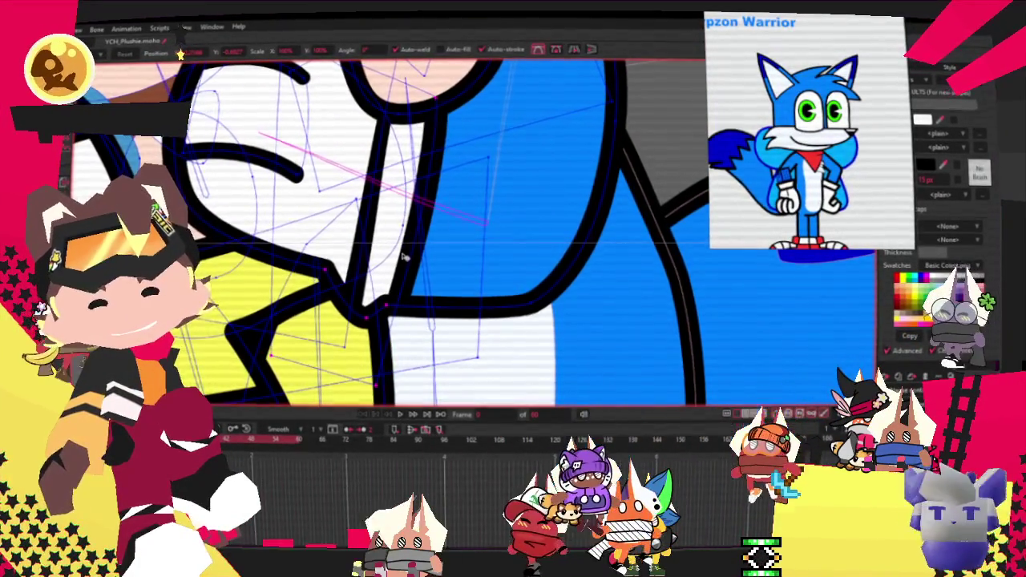
left_click_drag(365, 250, 369, 228)
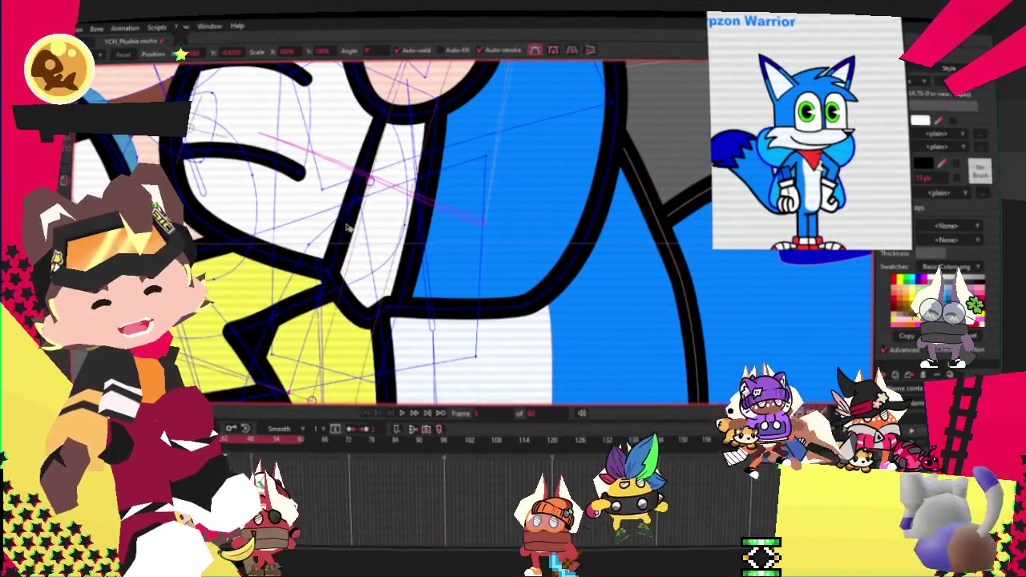
Select the white paw shape on the plushie with the Select Shape tool
scroll(294, 194, "down", 3)
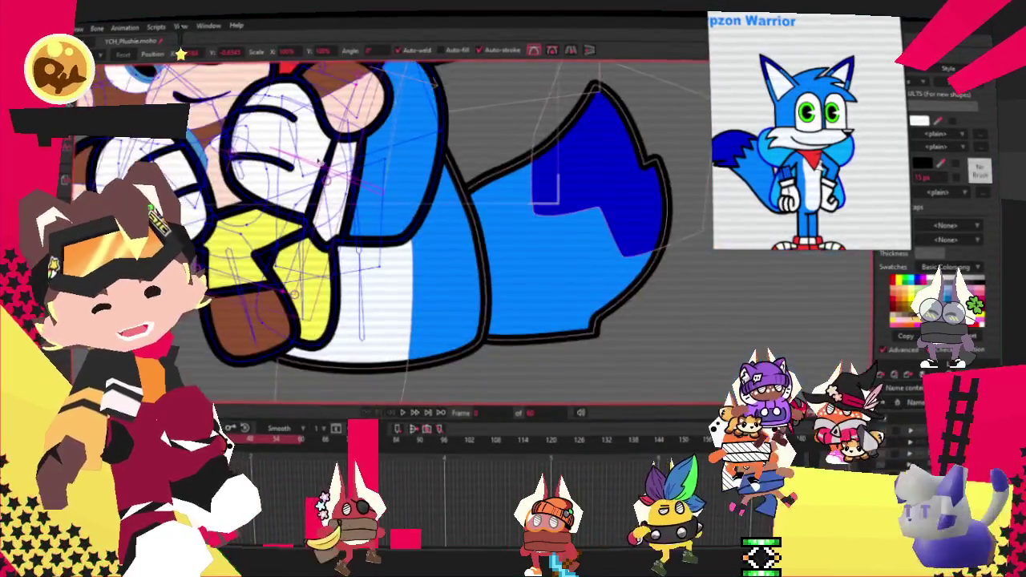
scroll(298, 168, "up", 3)
key("q")
left_click(331, 199)
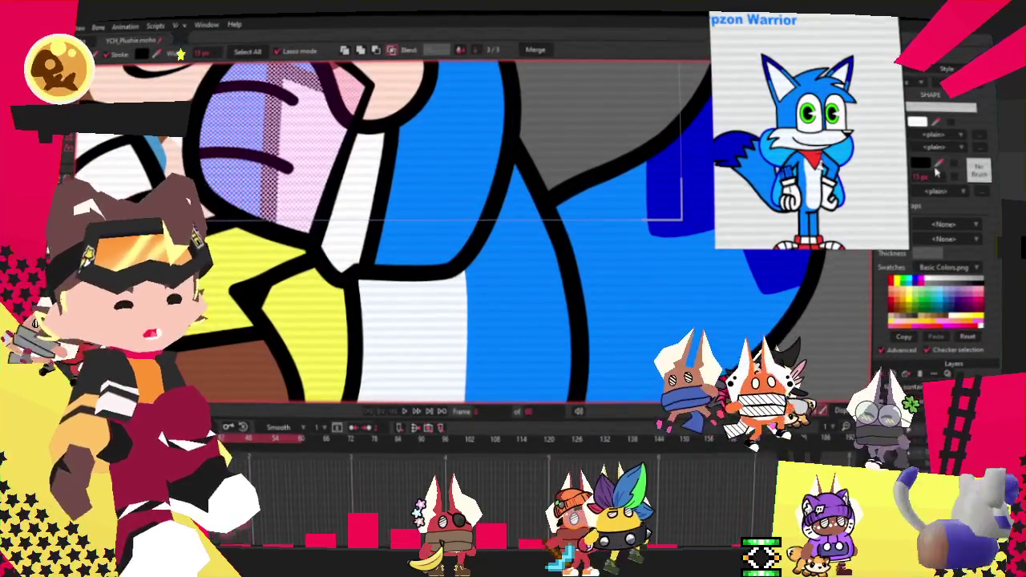
Try a dark grey-red fill for the paw, discard it, and play the animation
left_click(918, 121)
left_click_drag(705, 429, 650, 434)
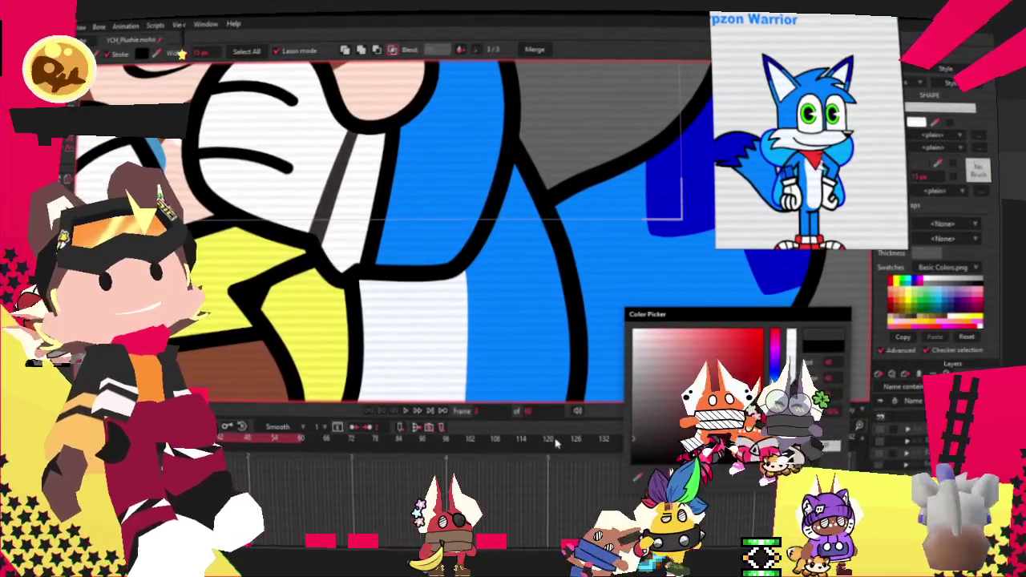
key("Return")
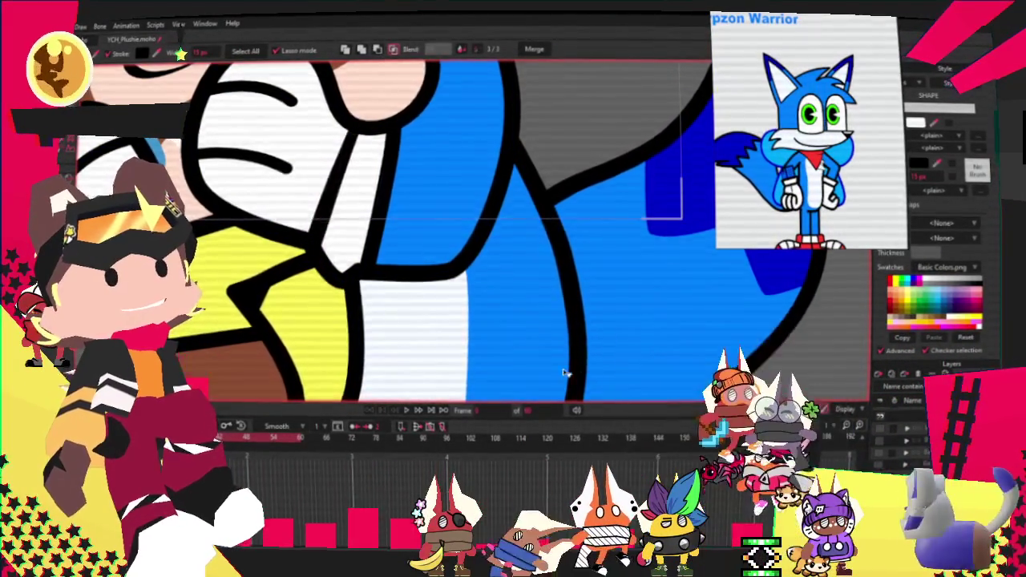
scroll(514, 240, "down", 5)
left_click(413, 413)
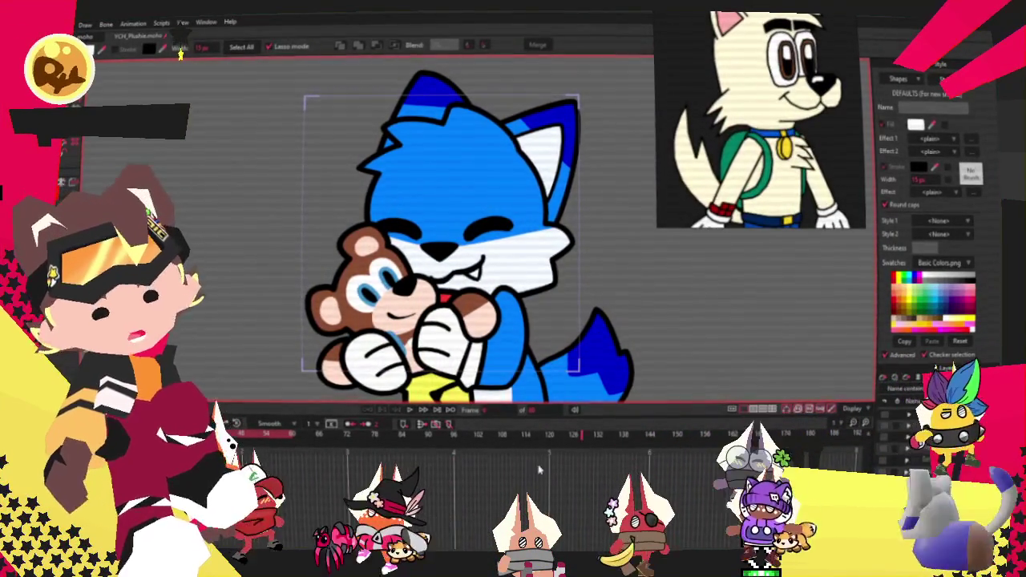
Select the plushie's paw, head, hands and body shapes and change their brown fill to cream
left_click(491, 329)
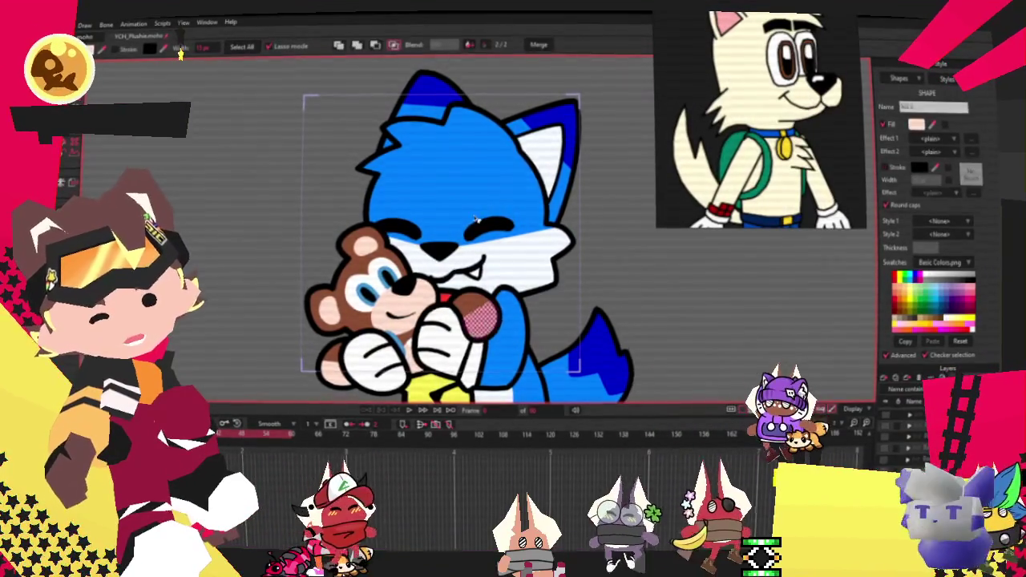
scroll(350, 305, "up", 3)
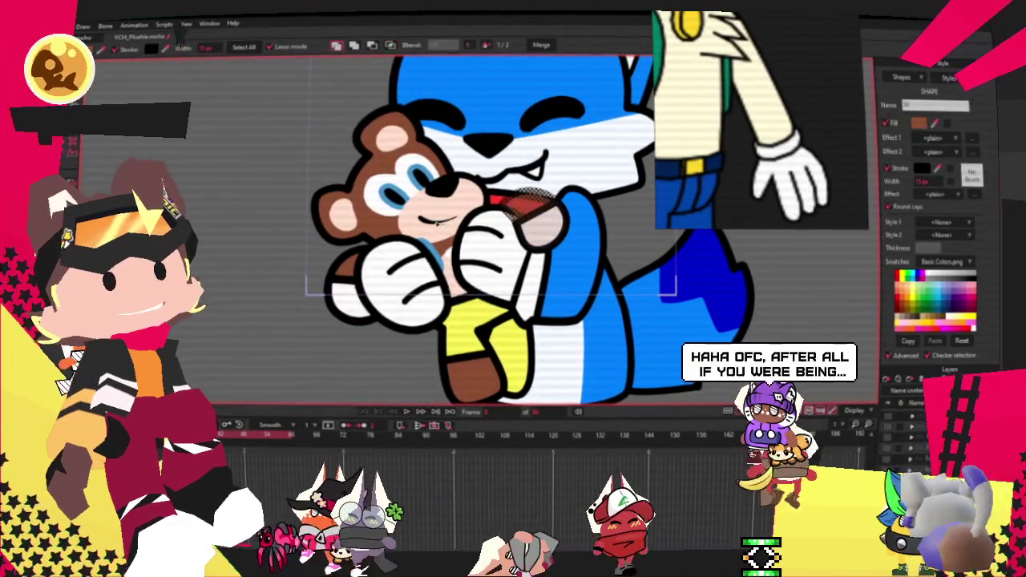
left_click(390, 227)
left_click(387, 205)
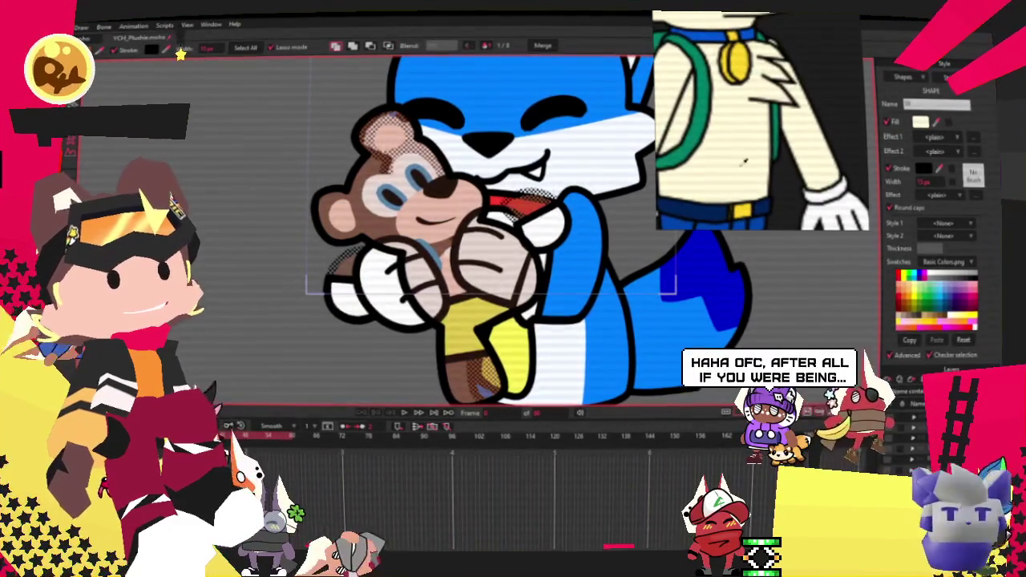
scroll(411, 317, "up", 2)
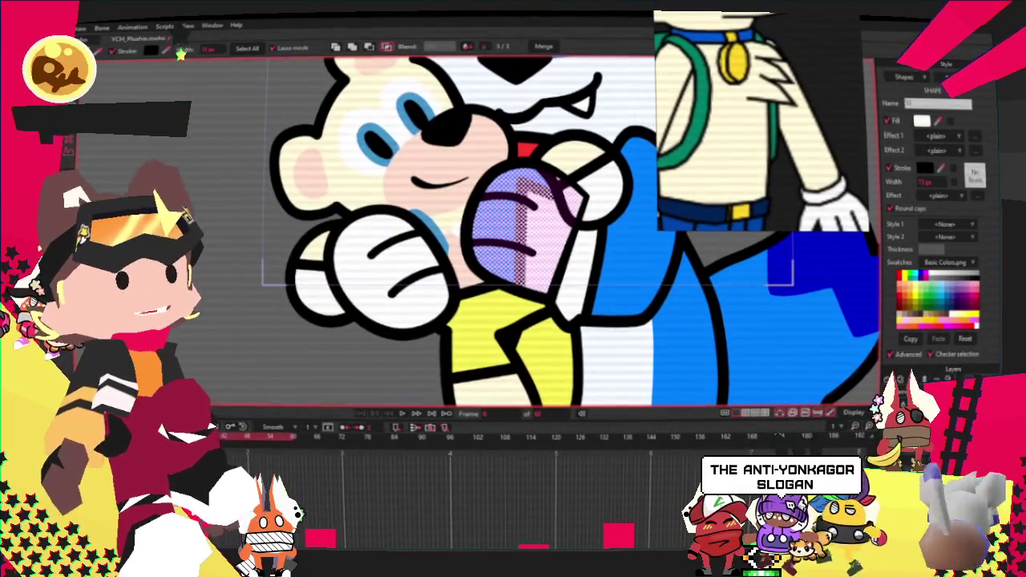
key("g")
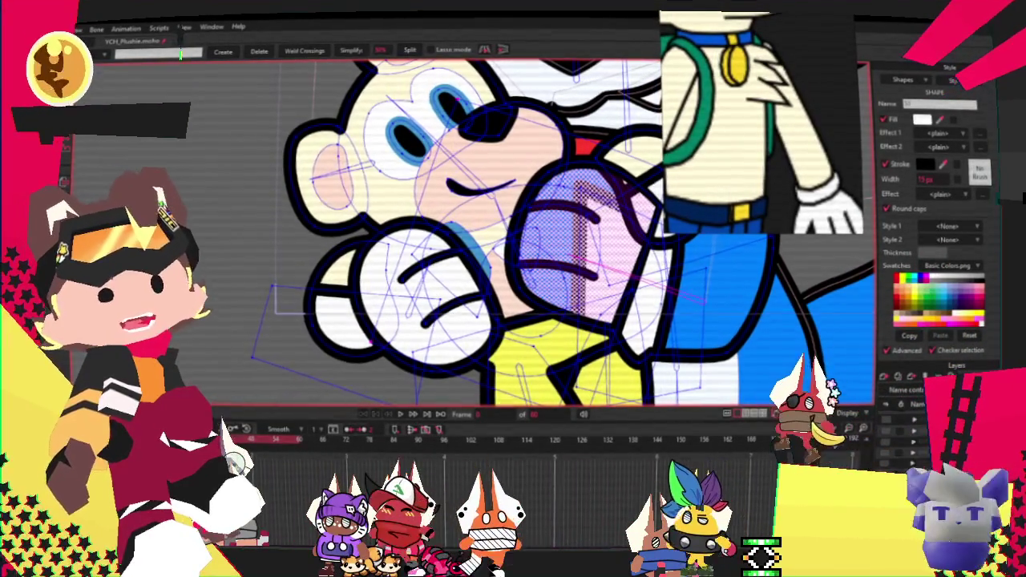
scroll(468, 253, "up", 5)
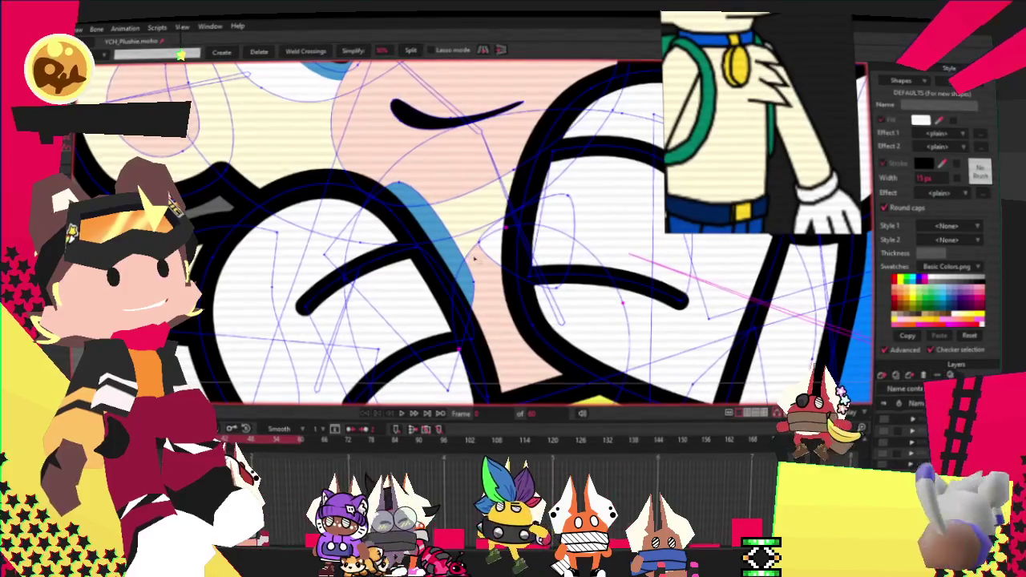
scroll(446, 238, "down", 4)
scroll(442, 223, "up", 3)
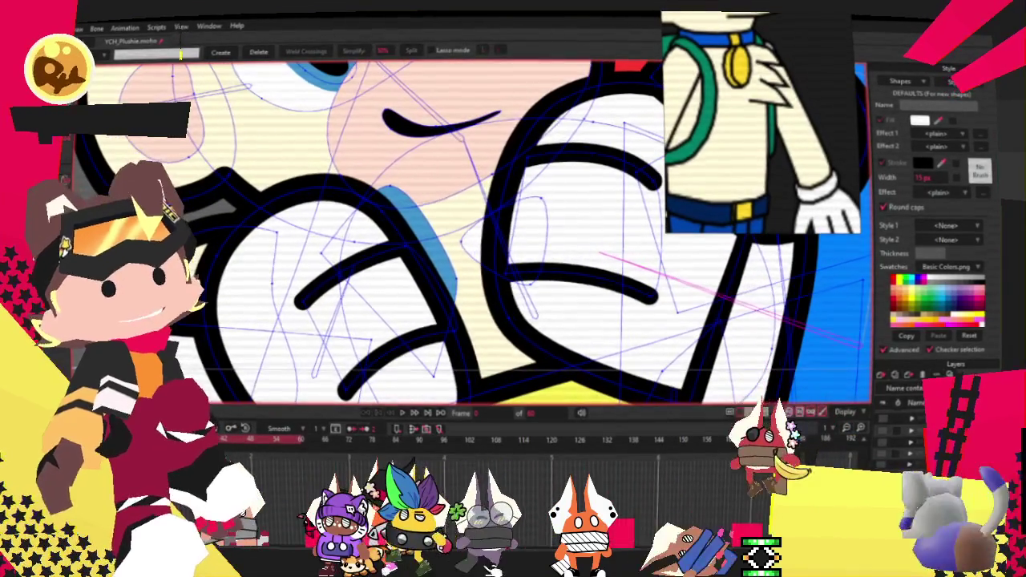
key("q")
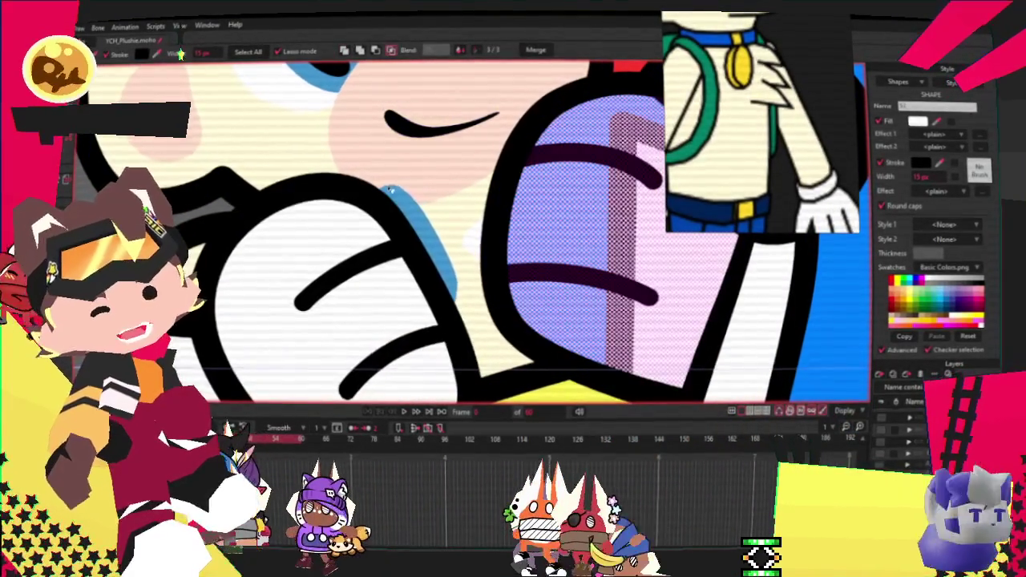
scroll(215, 187, "down", 2)
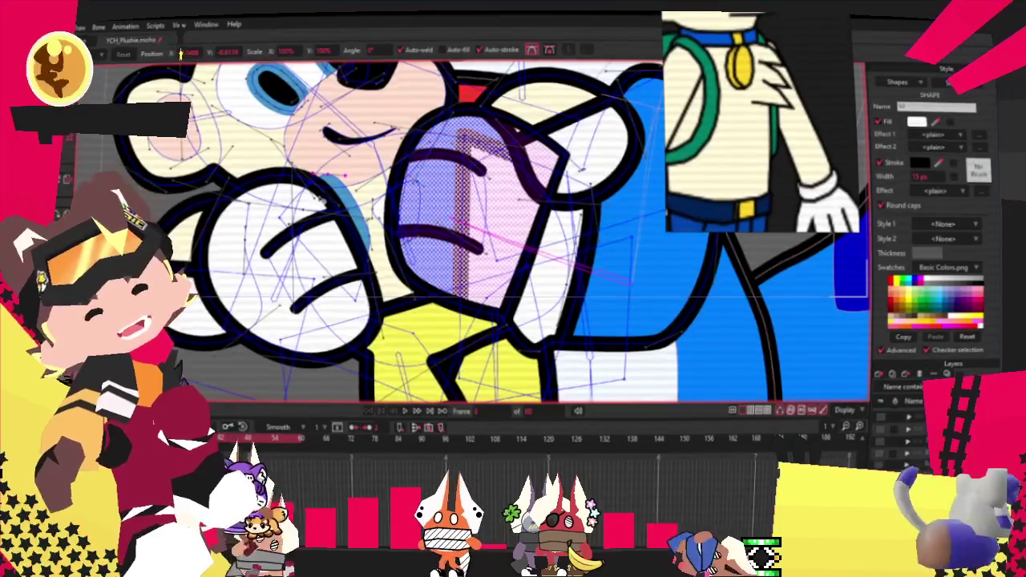
scroll(321, 200, "up", 2)
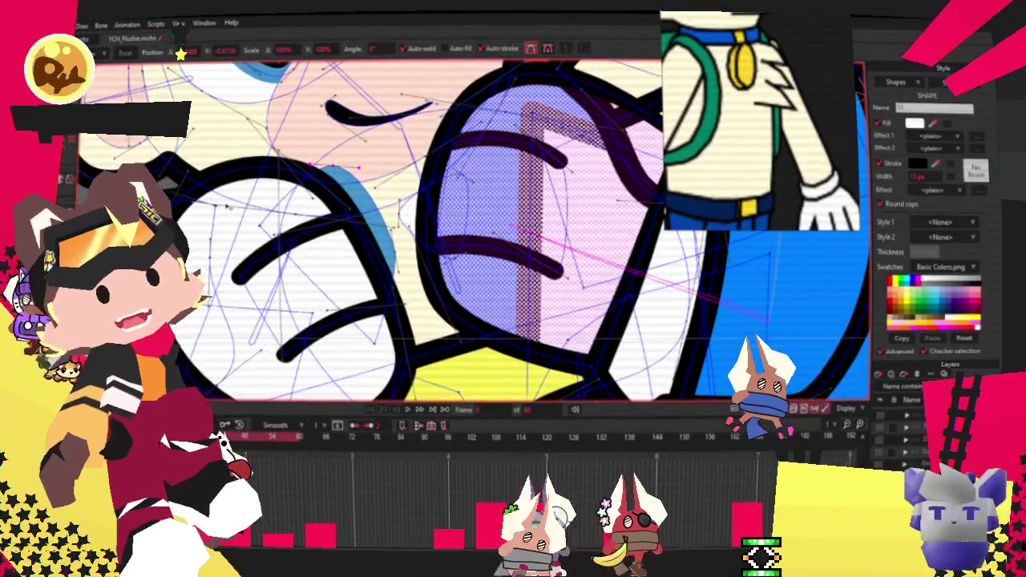
scroll(473, 228, "down", 3)
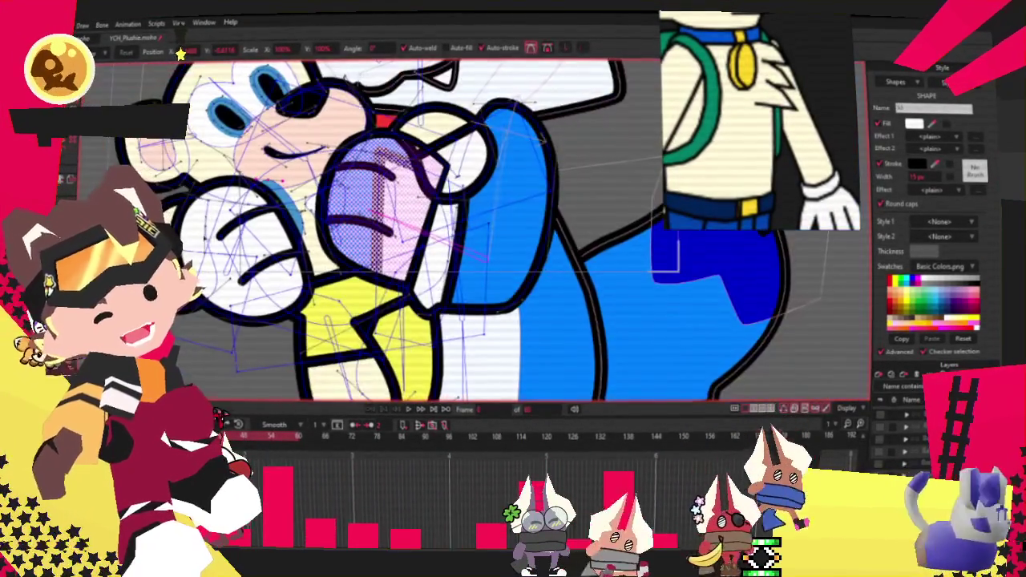
scroll(473, 228, "up", 2)
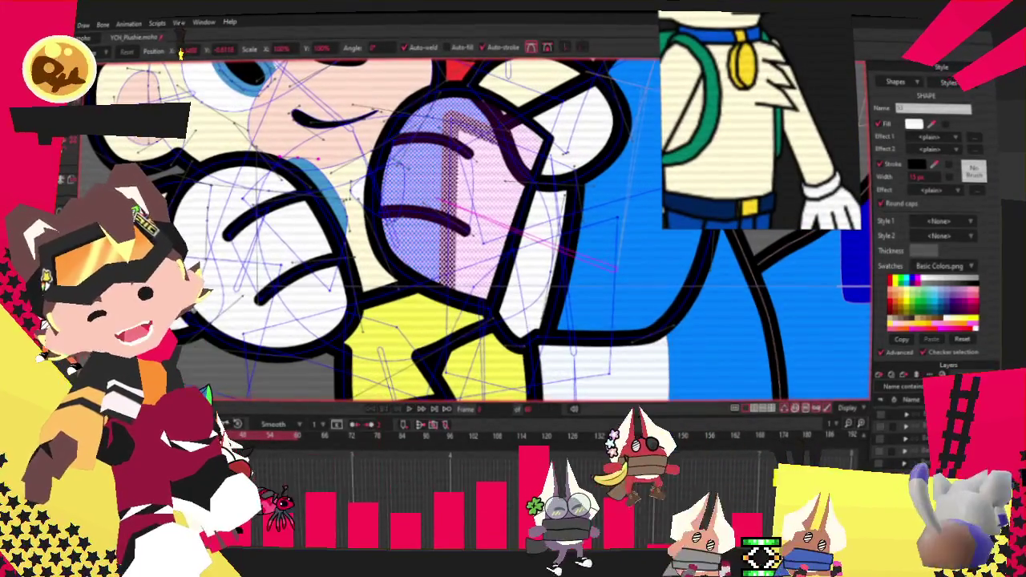
scroll(473, 229, "up", 2)
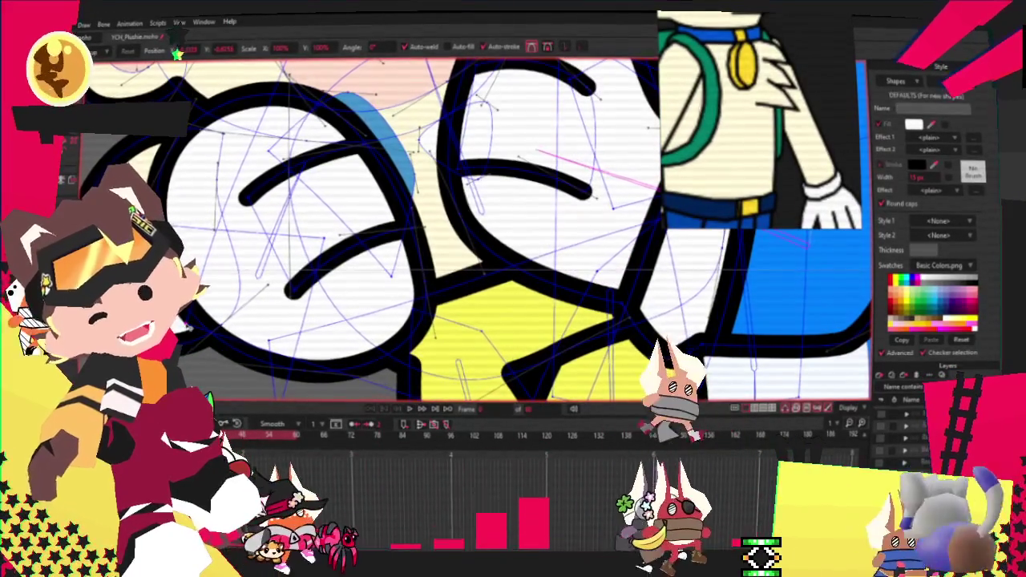
scroll(473, 229, "up", 2)
scroll(473, 228, "up", 3)
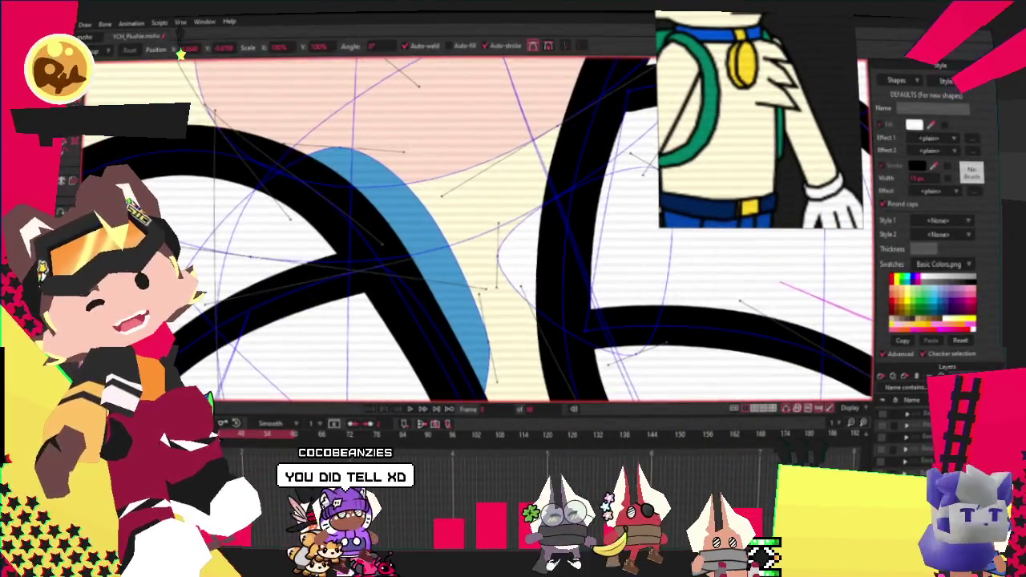
left_click(67, 152)
left_click(331, 163)
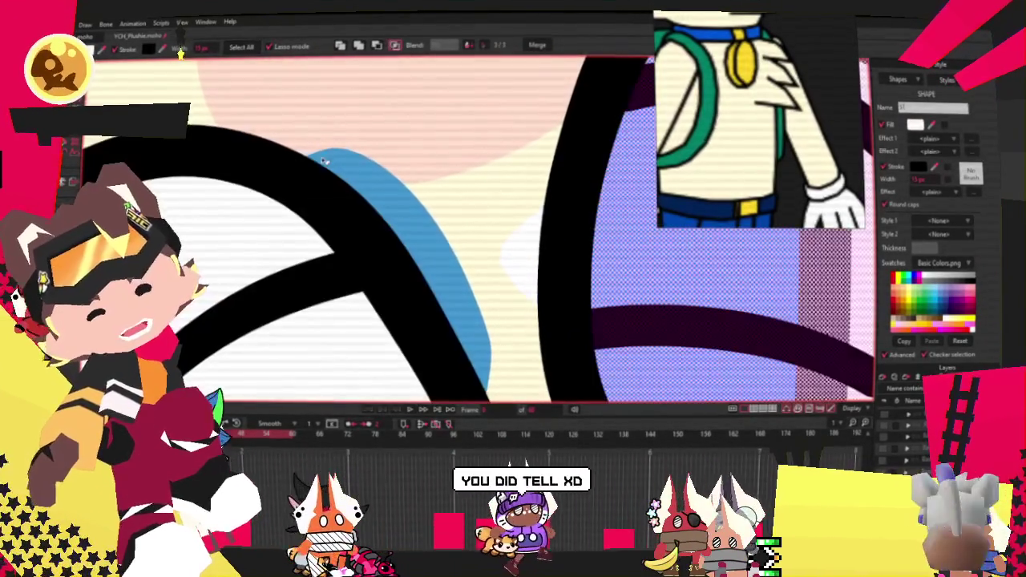
key("t")
scroll(481, 229, "down", 3)
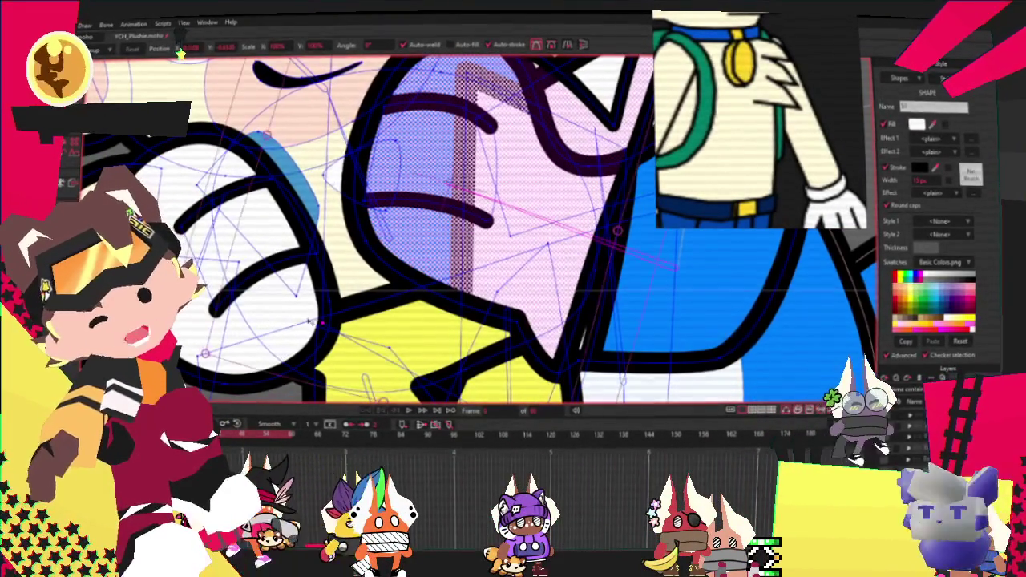
left_click(264, 323)
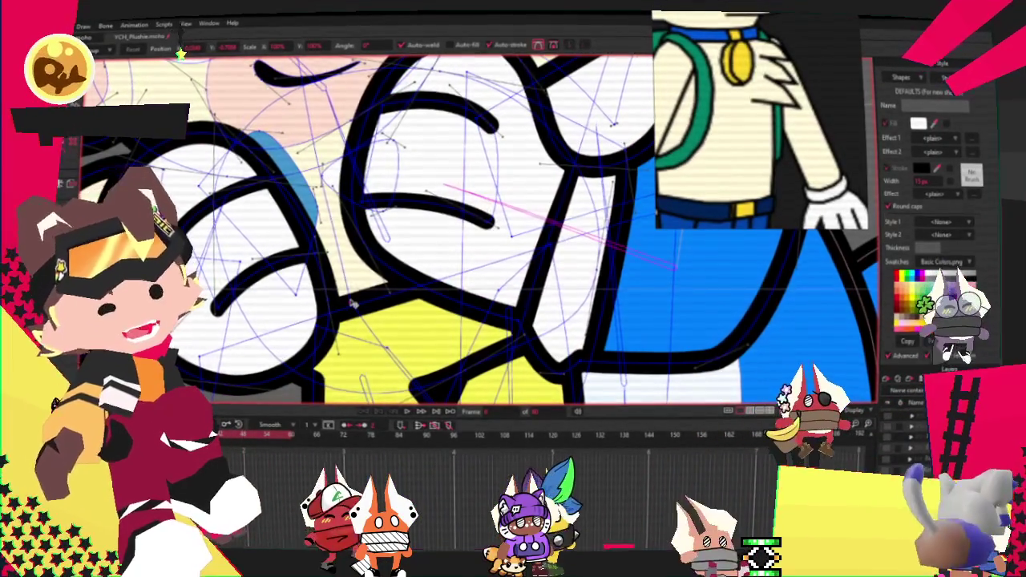
scroll(352, 302, "down", 3)
scroll(353, 302, "up", 5)
key("g")
scroll(241, 199, "down", 1)
left_click(273, 225)
Change the selected shape's fill colour to green
scroll(272, 225, "down", 2)
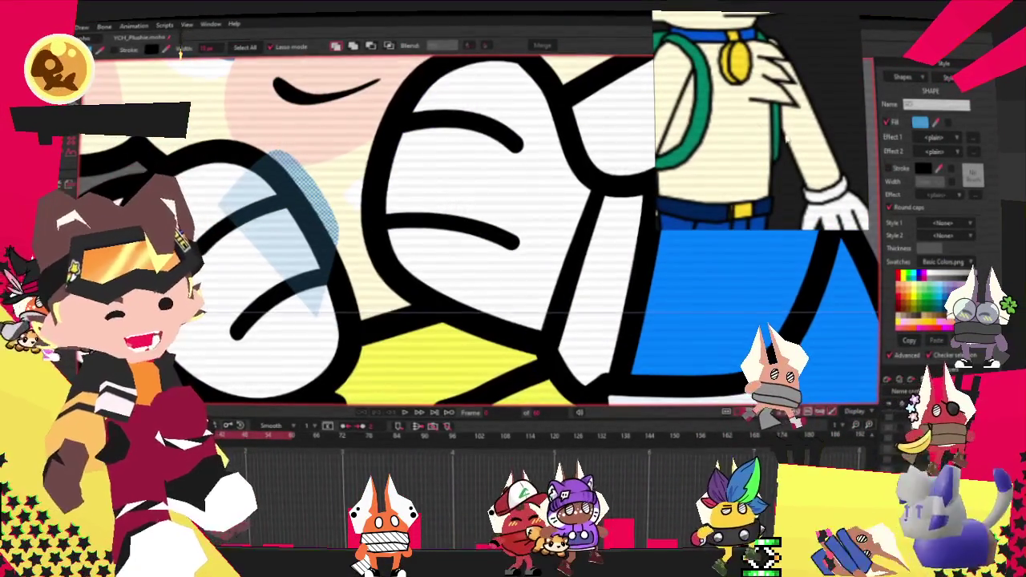
scroll(817, 149, "up", 2)
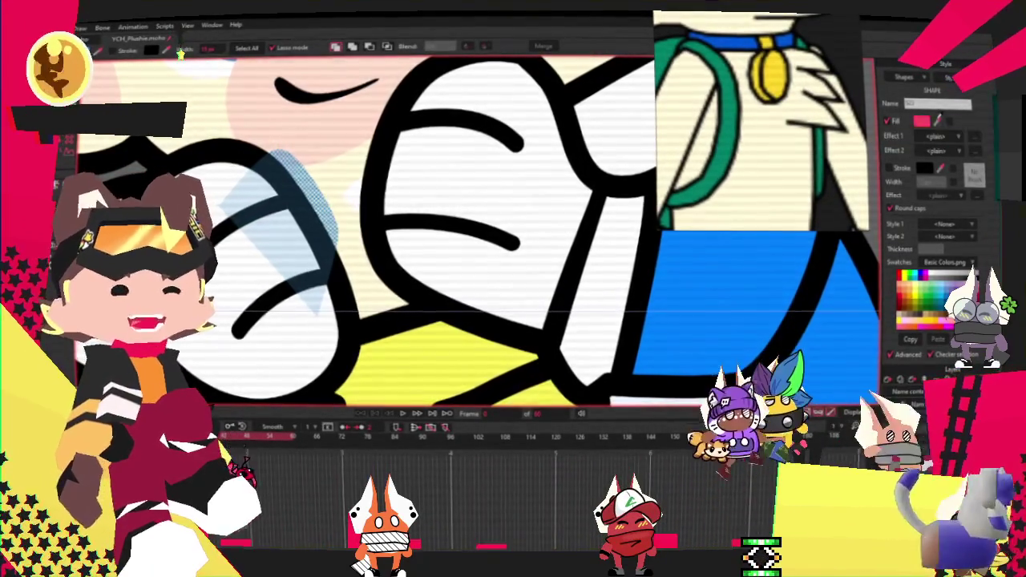
left_click(182, 53)
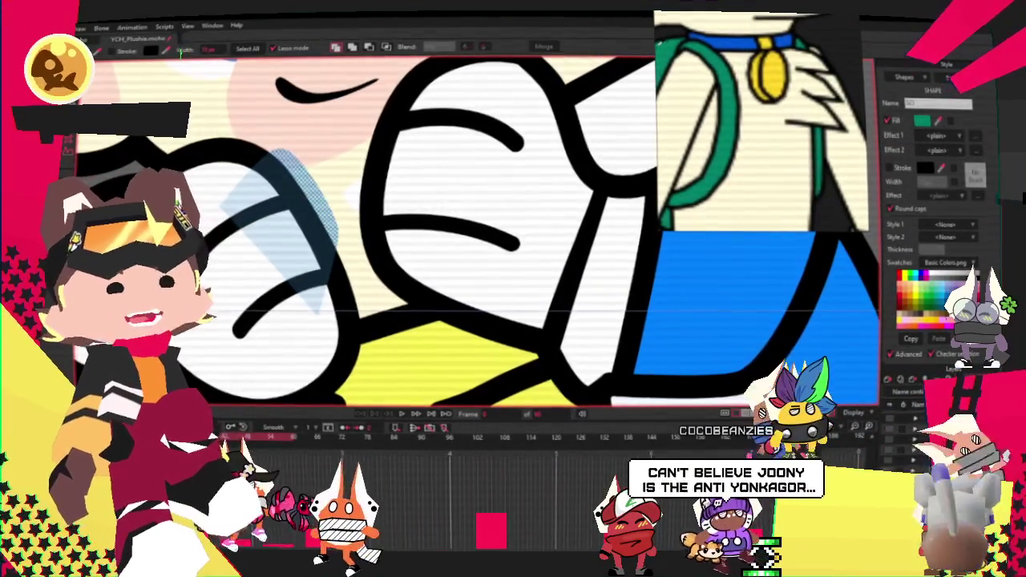
scroll(361, 225, "down", 3)
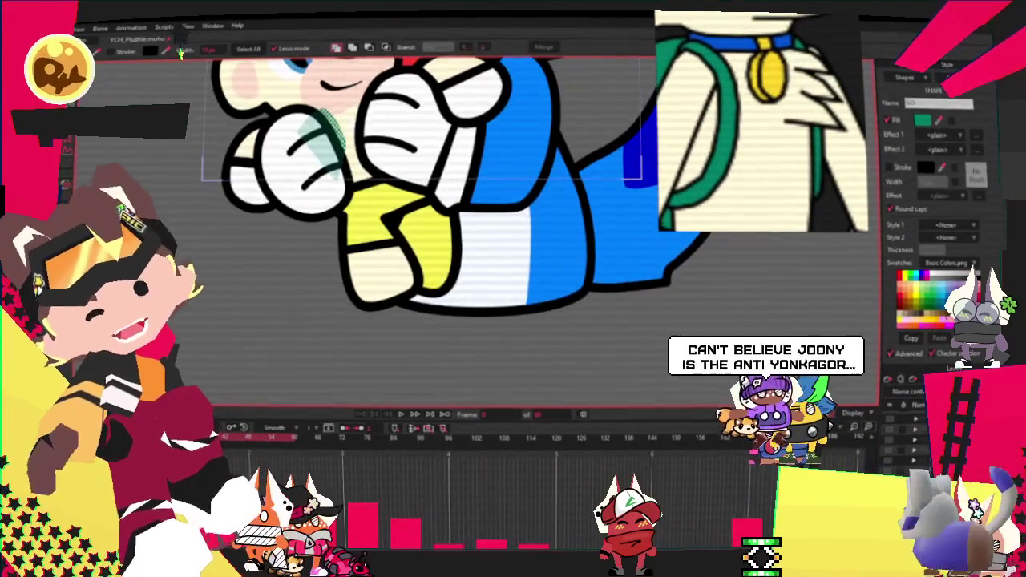
Select every point in the drawing with Transform Points, then clear the selection
key("ctrl+a")
key("t")
scroll(229, 200, "up", 2)
scroll(228, 200, "up", 4)
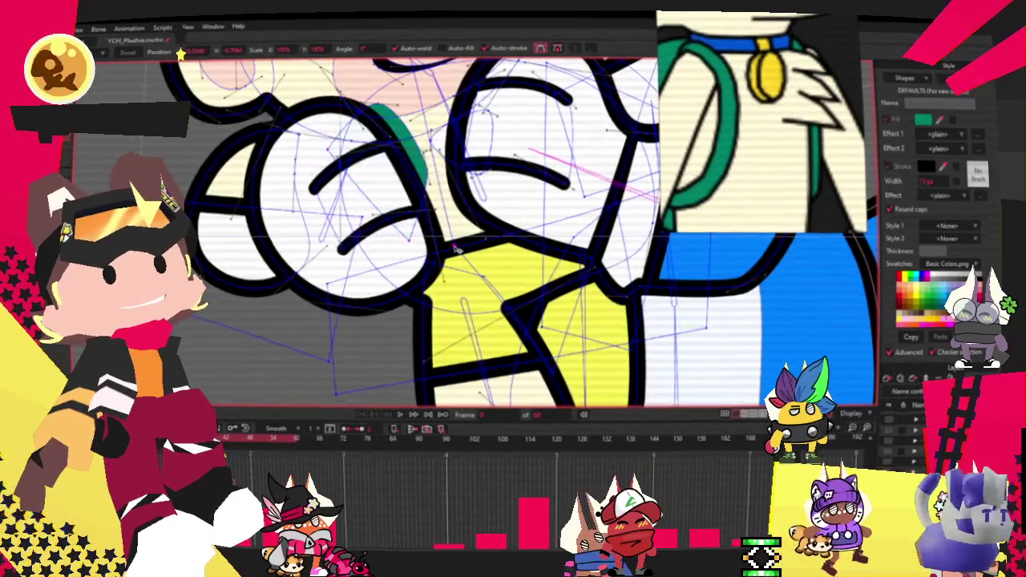
left_click(249, 247)
scroll(249, 247, "down", 2)
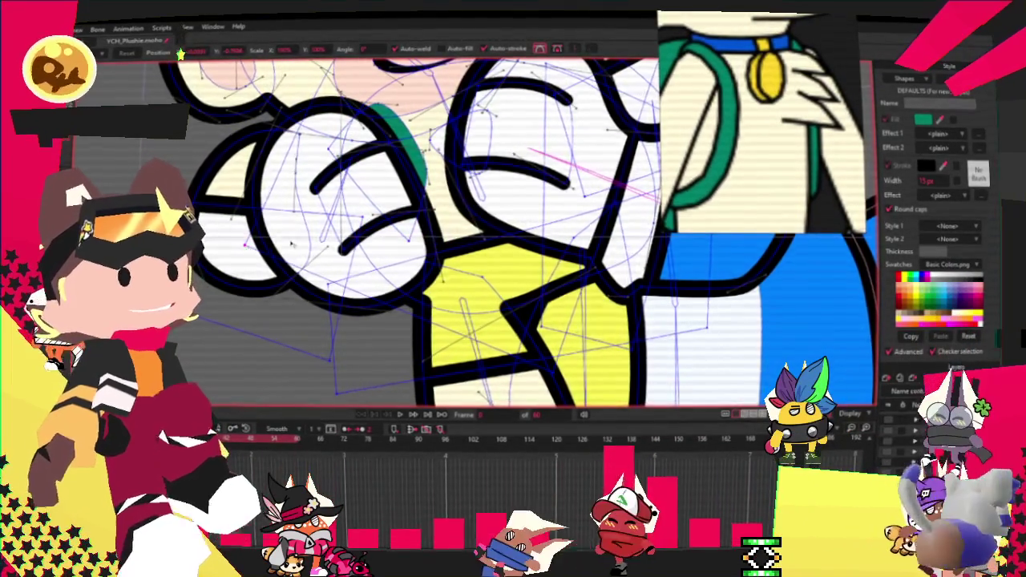
scroll(248, 247, "down", 4)
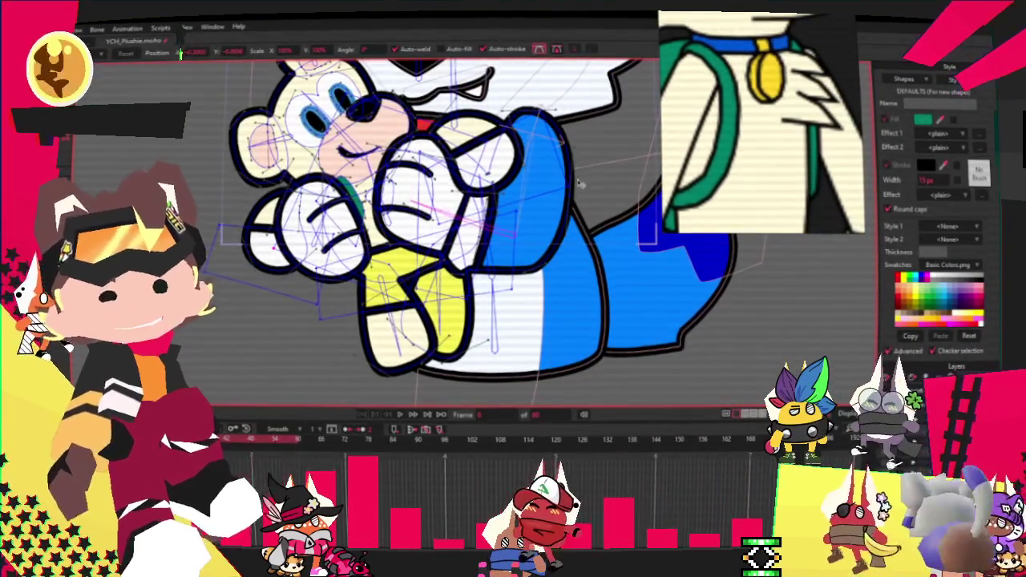
scroll(640, 186, "down", 3)
scroll(622, 170, "up", 2)
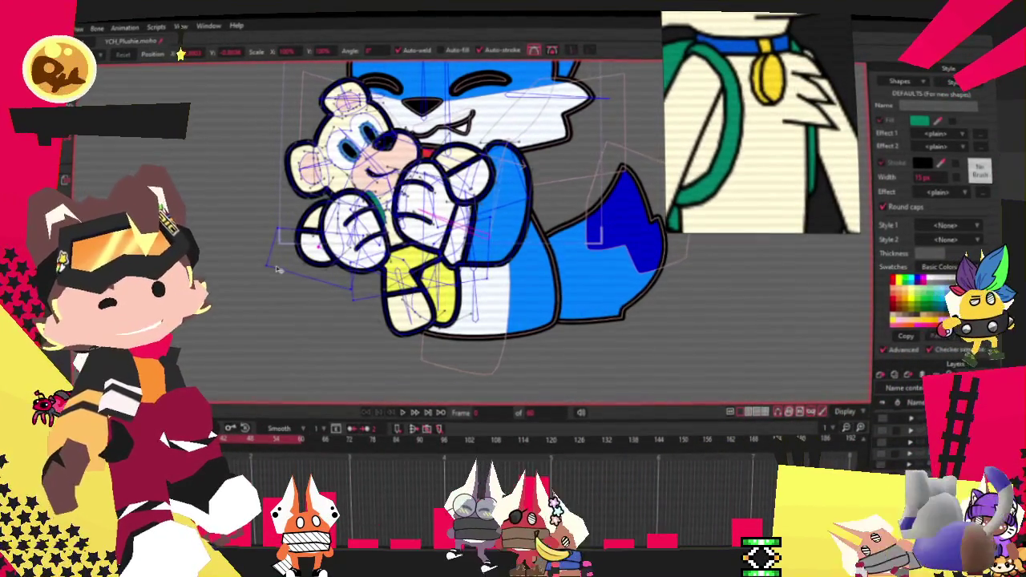
key("x")
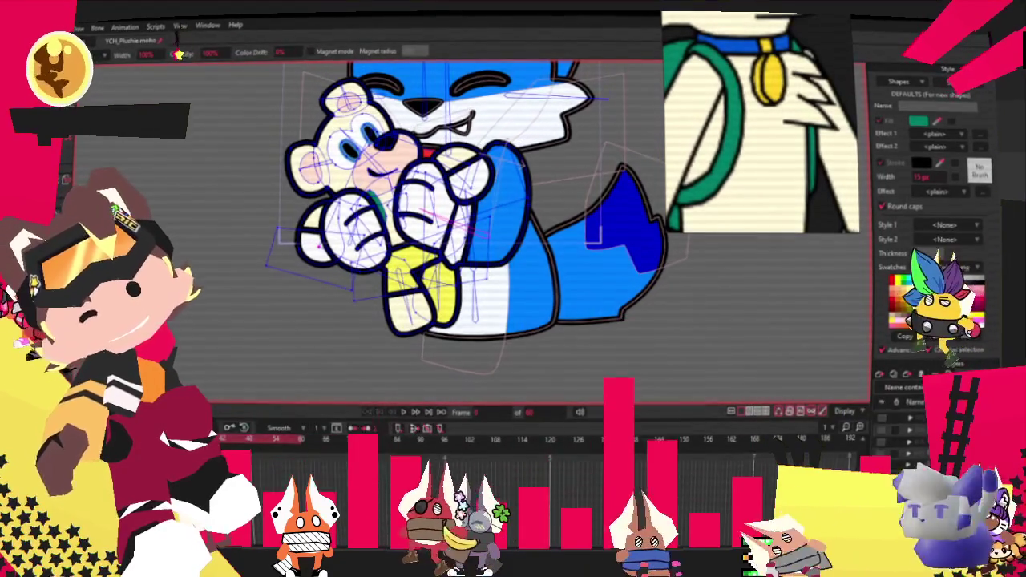
key("q")
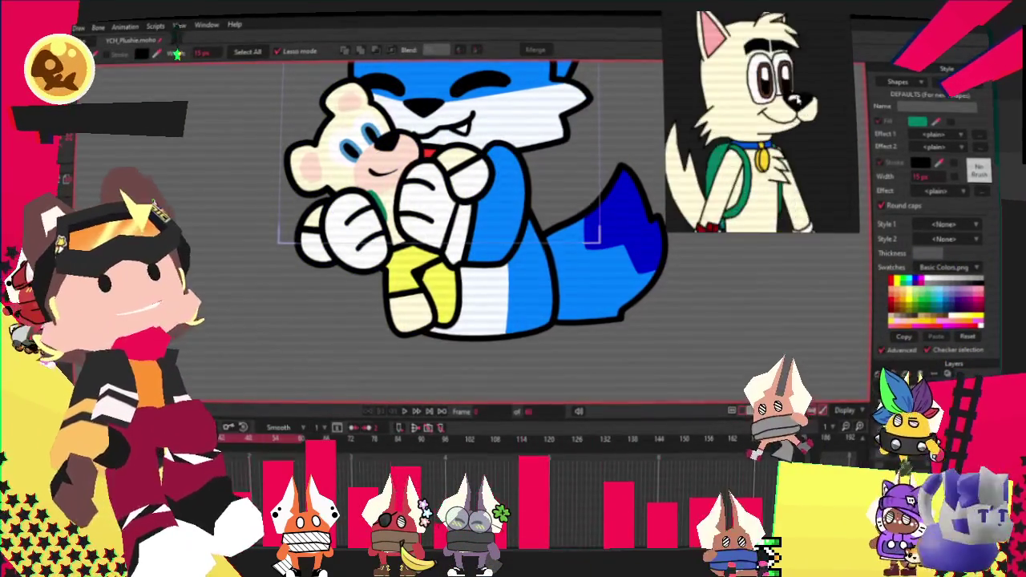
scroll(264, 190, "up", 3)
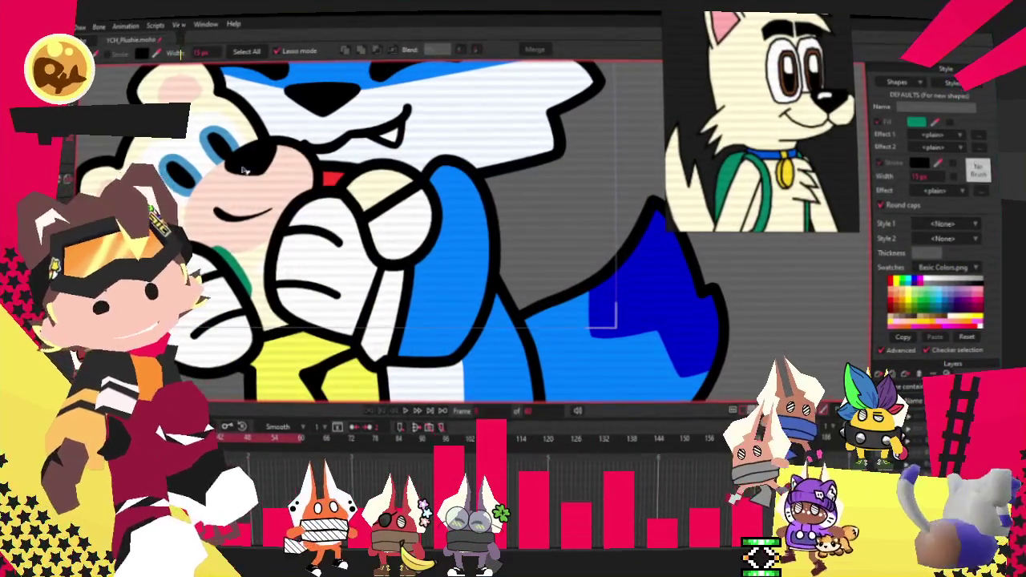
left_click(343, 265)
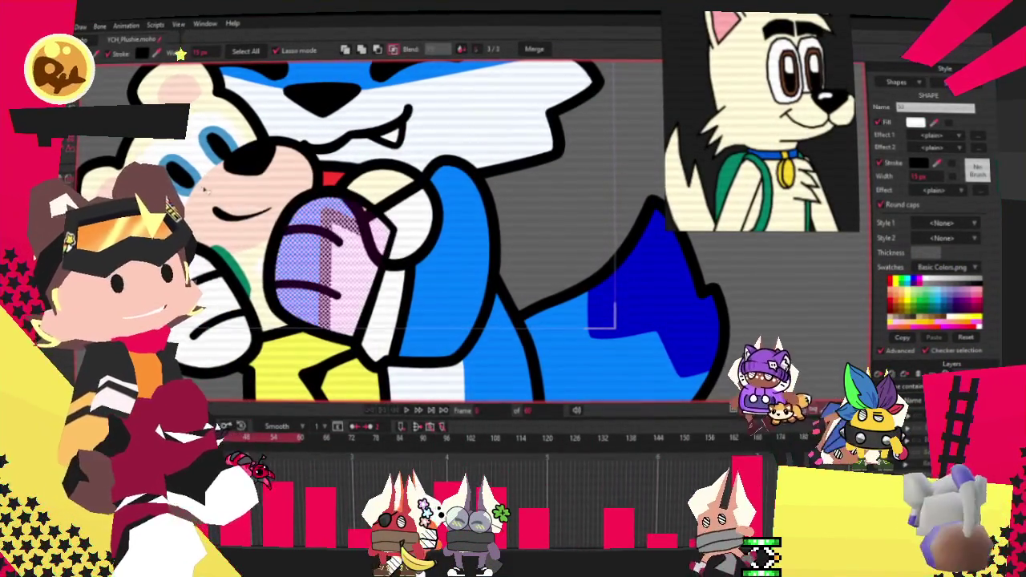
key("t")
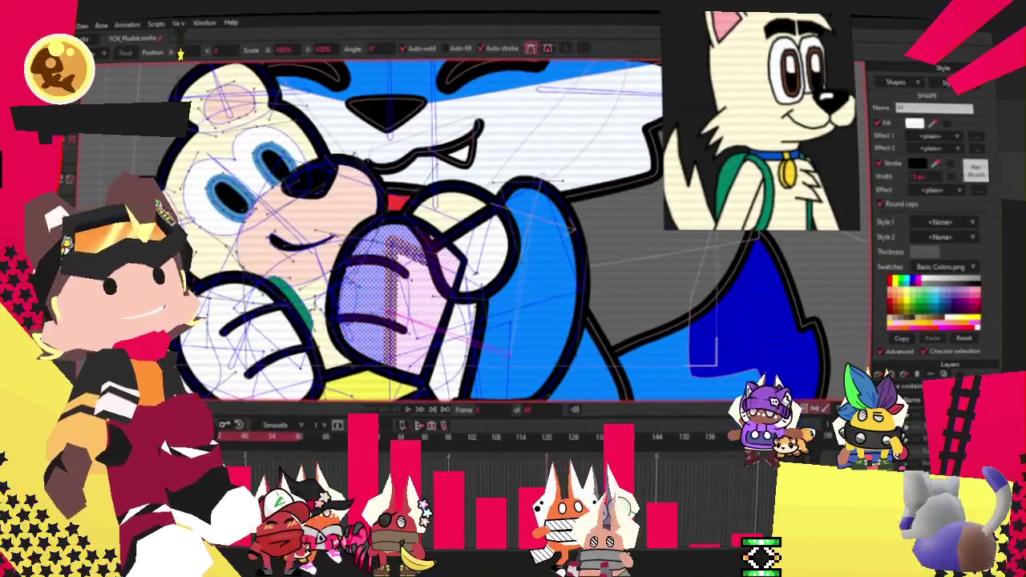
key("q")
left_click(209, 114)
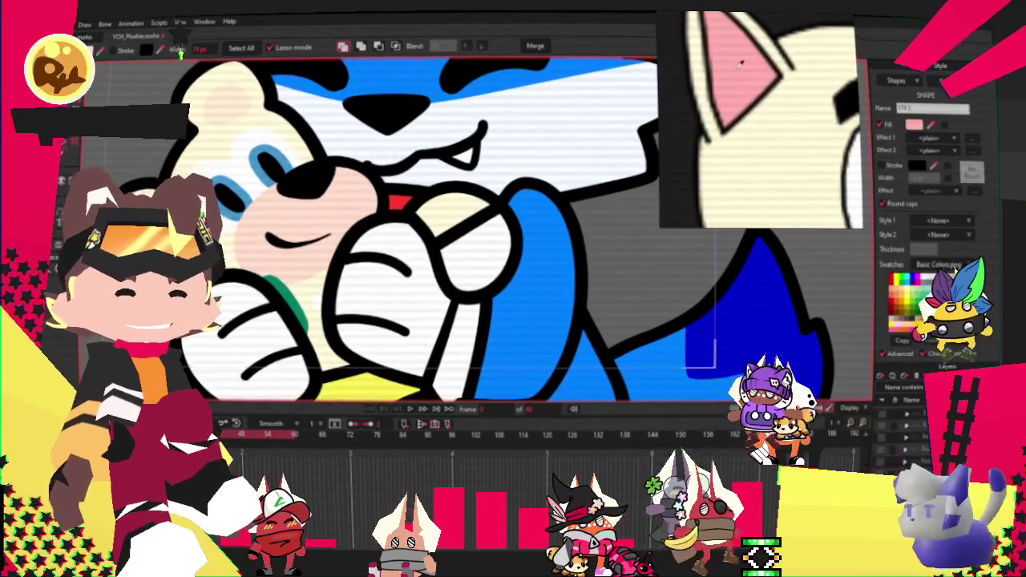
key("Home")
Zoom in on the plushie's pink cheek and undo two trial edits to its top-left and left edge
scroll(399, 180, "up", 3)
scroll(400, 179, "up", 2)
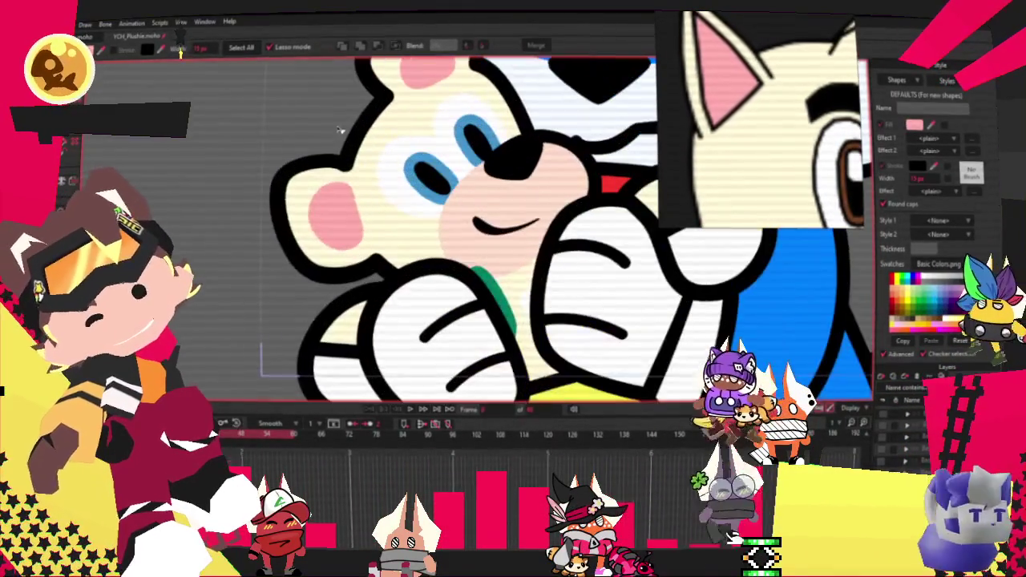
key("t")
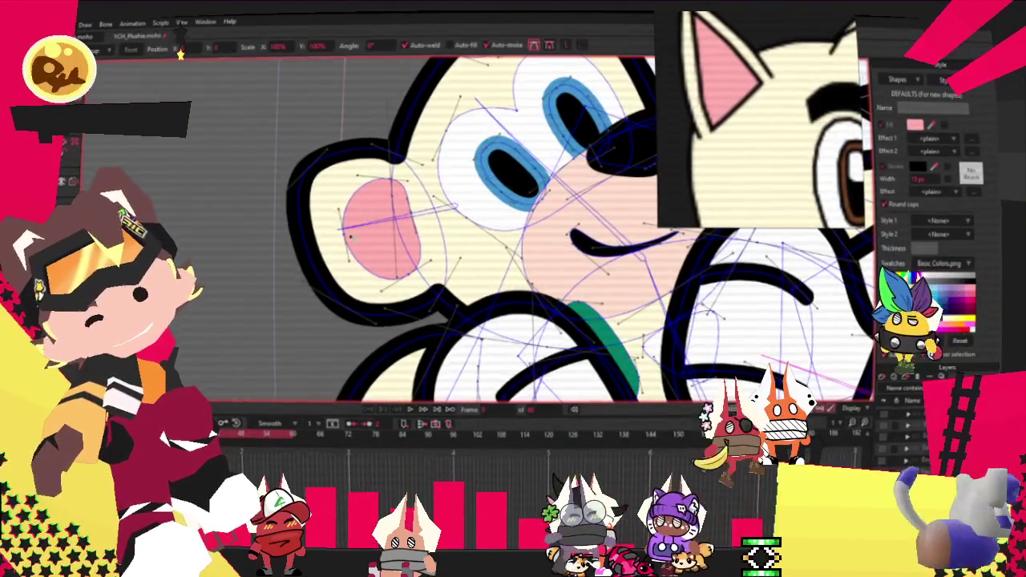
scroll(373, 229, "up", 1)
scroll(373, 229, "up", 2)
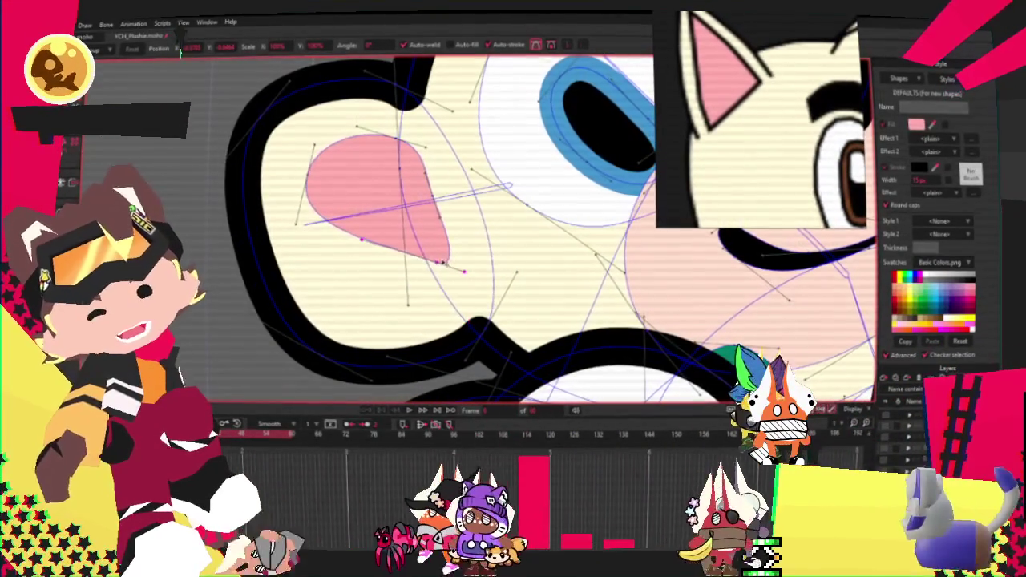
key("ctrl+z")
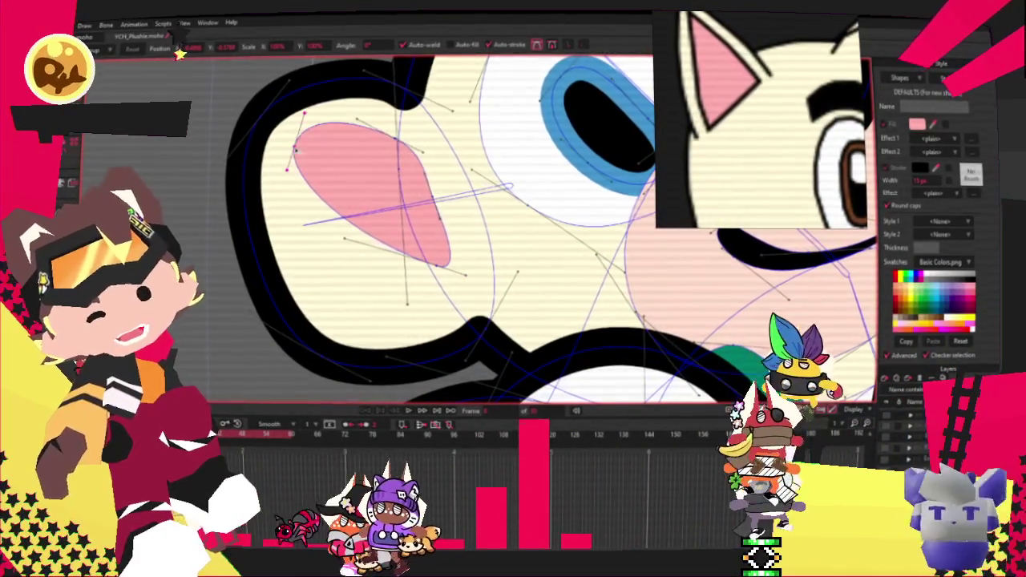
key("ctrl+z")
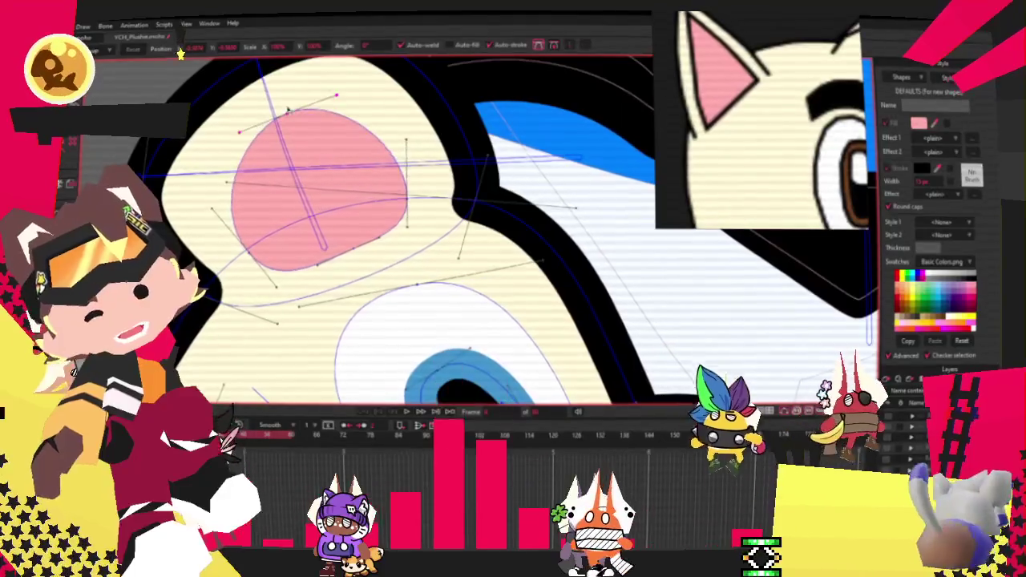
key("t")
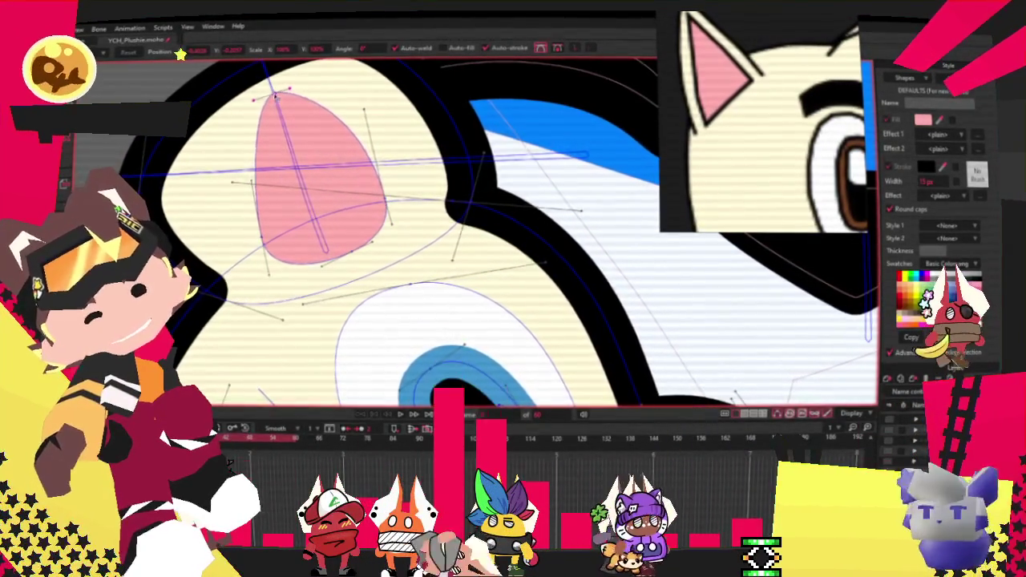
scroll(241, 186, "down", 1)
scroll(240, 186, "down", 2)
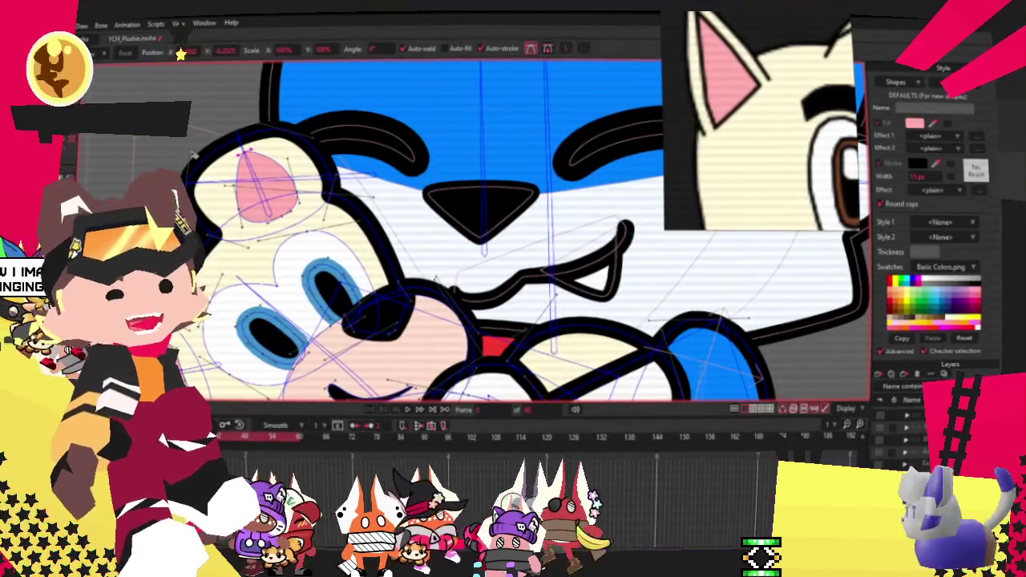
scroll(201, 150, "up", 2)
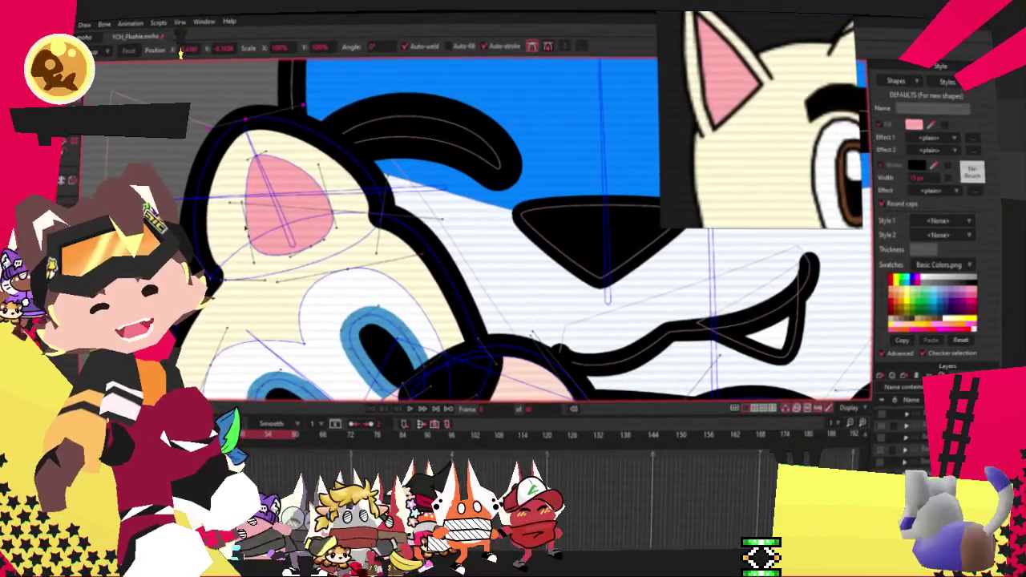
Reshape the ear's bottom curve and the ear-to-eye outline, and raise the pink inner ear's bottom
scroll(257, 288, "up", 2)
left_click_drag(268, 306, 290, 256)
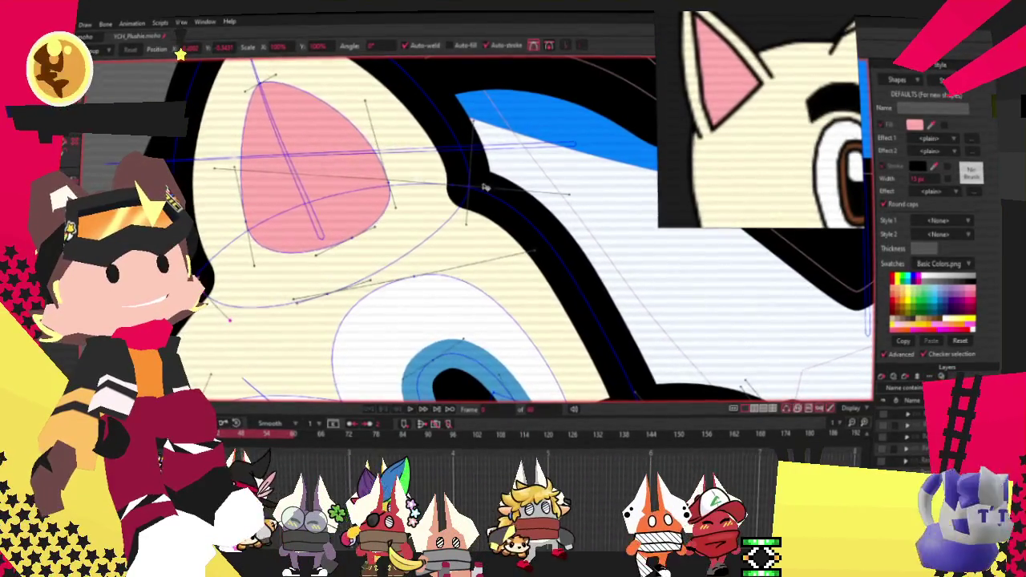
left_click_drag(230, 319, 460, 249)
left_click_drag(346, 220, 336, 238)
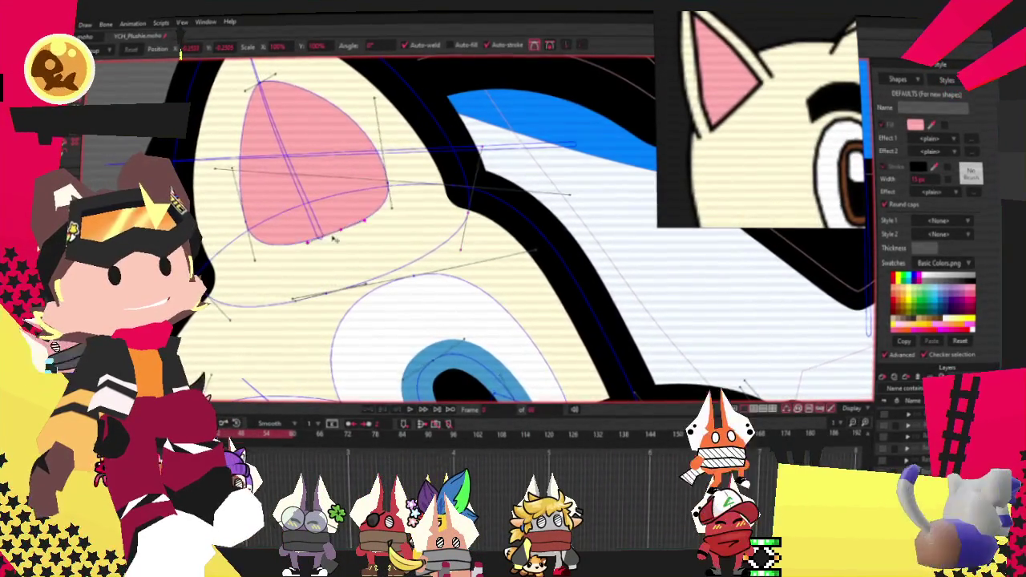
scroll(357, 176, "down", 3)
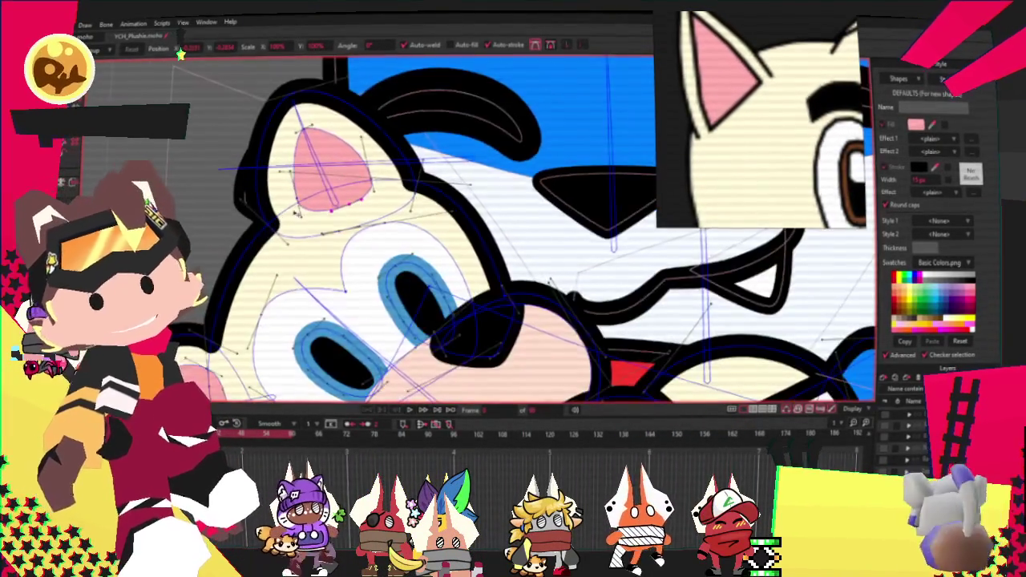
scroll(321, 201, "up", 1)
scroll(277, 228, "down", 1)
scroll(235, 244, "down", 2)
scroll(235, 244, "up", 2)
scroll(235, 194, "up", 2)
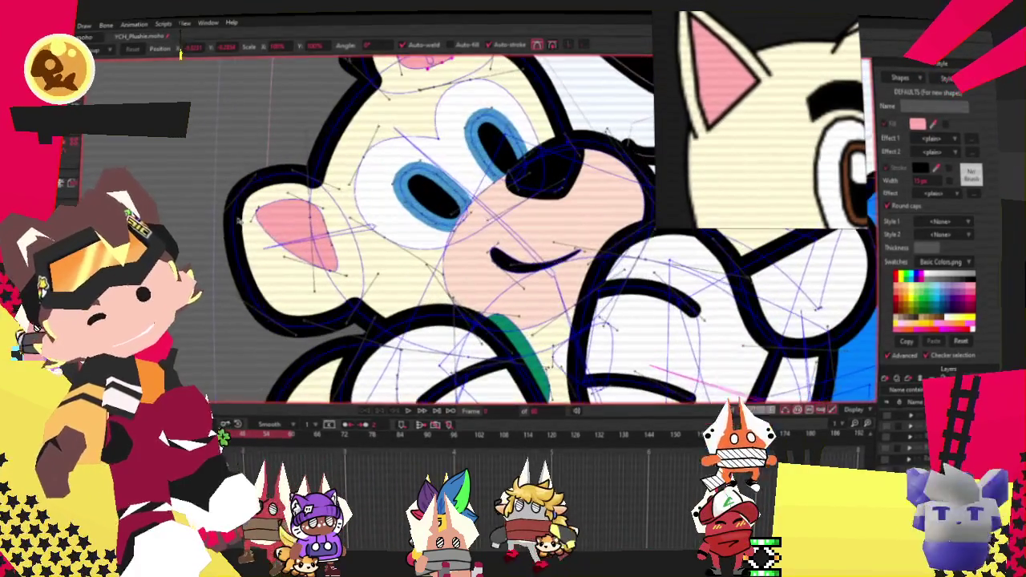
scroll(272, 305, "up", 2)
Reshape the top-left of the head outline and adjust the pink cheek's outline points
left_click_drag(225, 163, 315, 120)
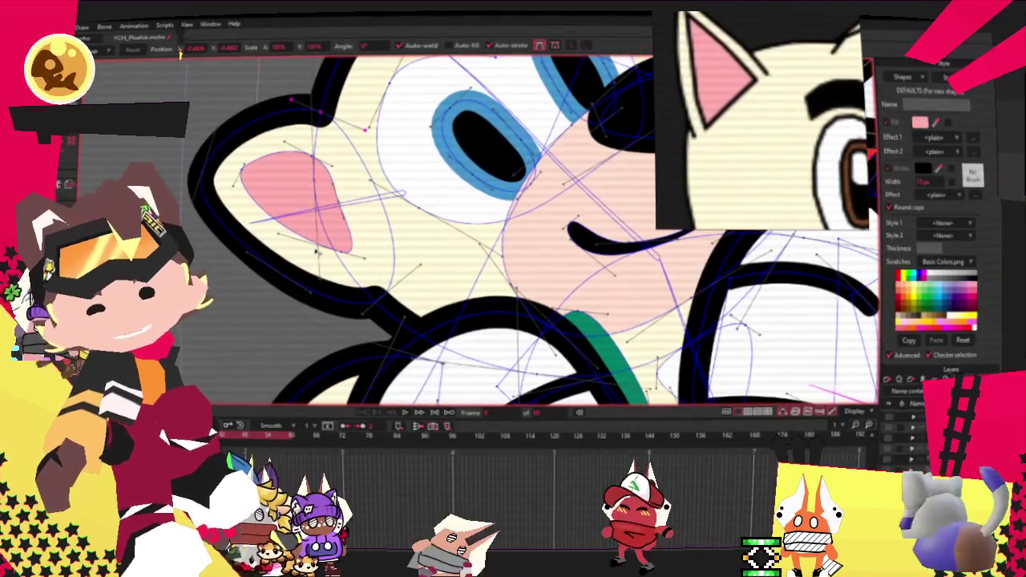
left_click(377, 305)
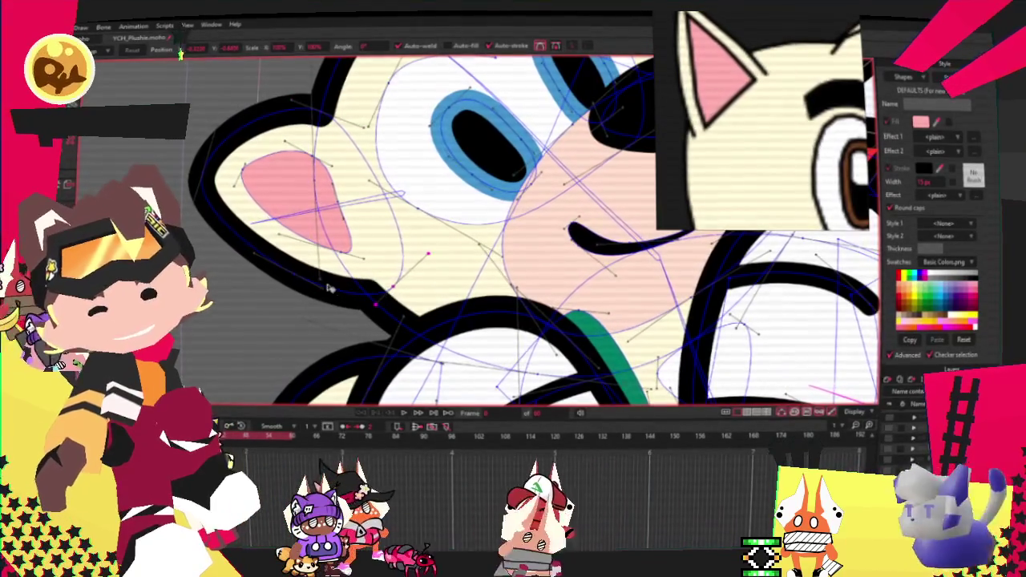
left_click(294, 279)
scroll(295, 284, "down", 3)
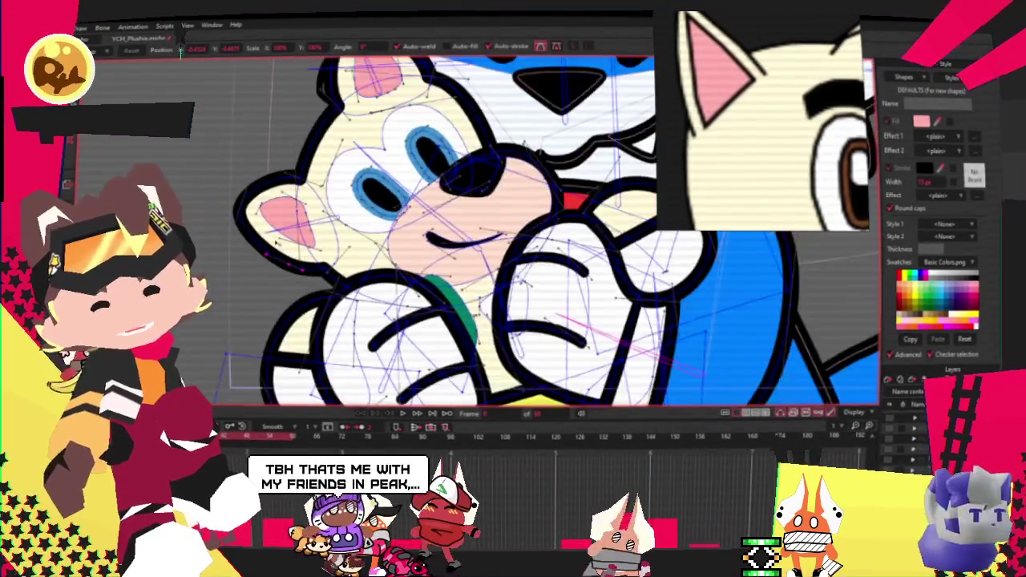
scroll(295, 285, "down", 2)
scroll(281, 241, "up", 3)
scroll(275, 231, "up", 2)
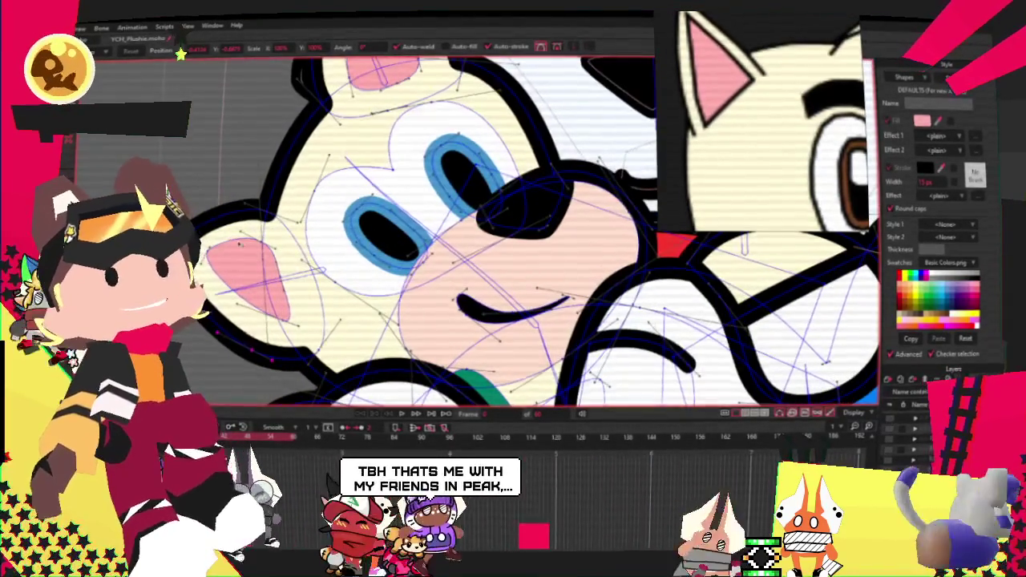
left_click(228, 274)
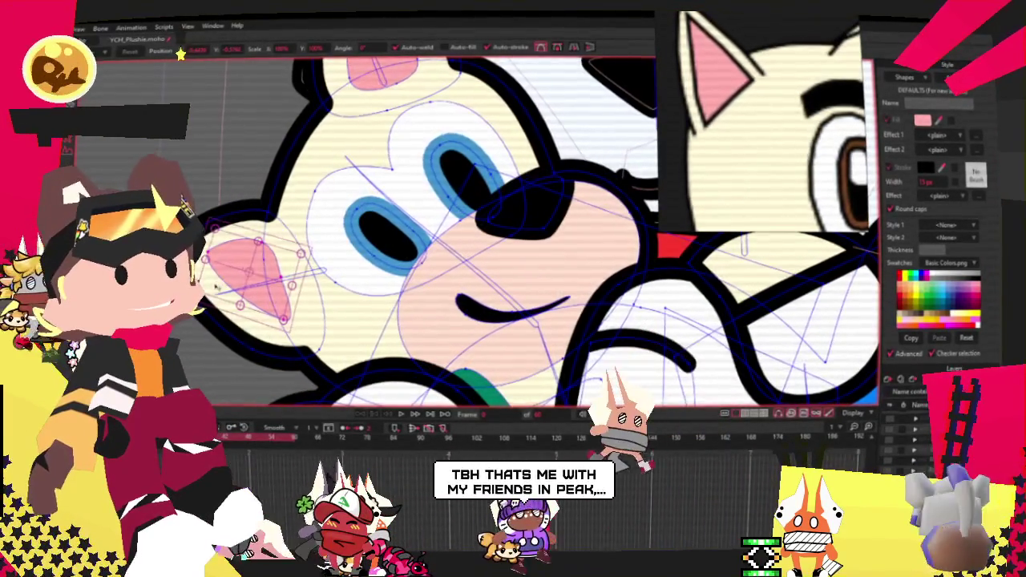
left_click(341, 327)
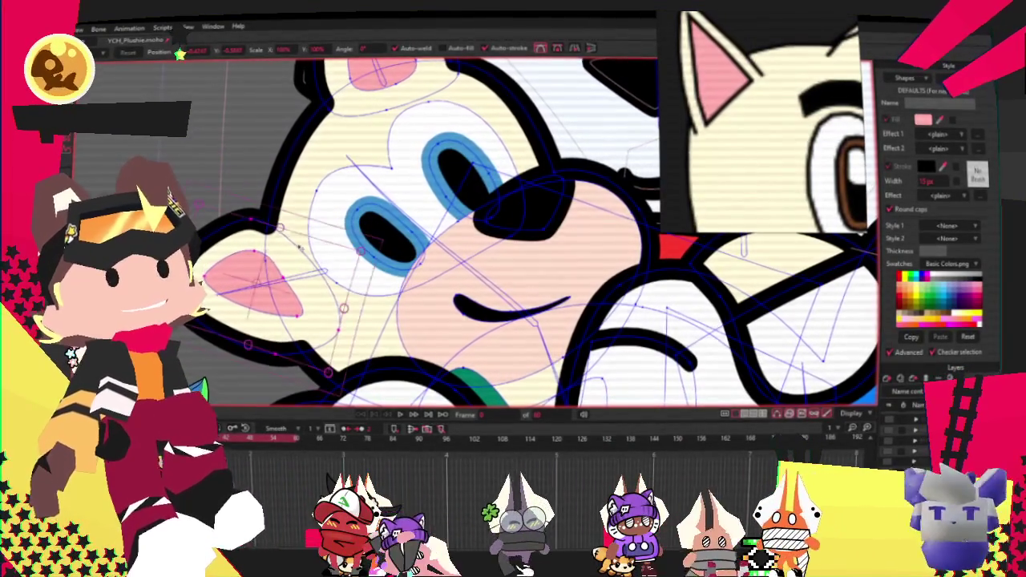
Select every point in the drawing with Ctrl+A
key("ctrl+a")
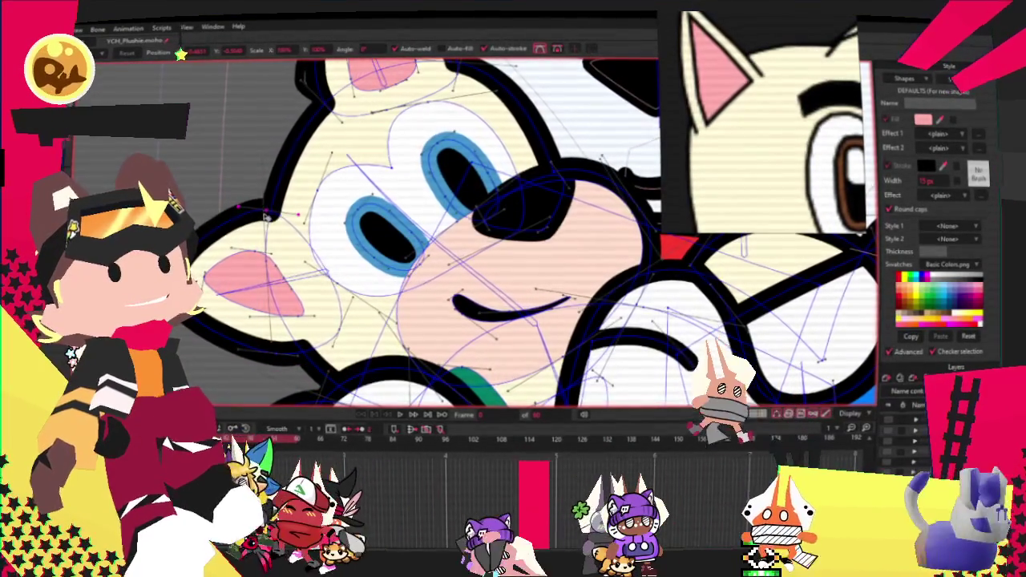
scroll(251, 277, "up", 2)
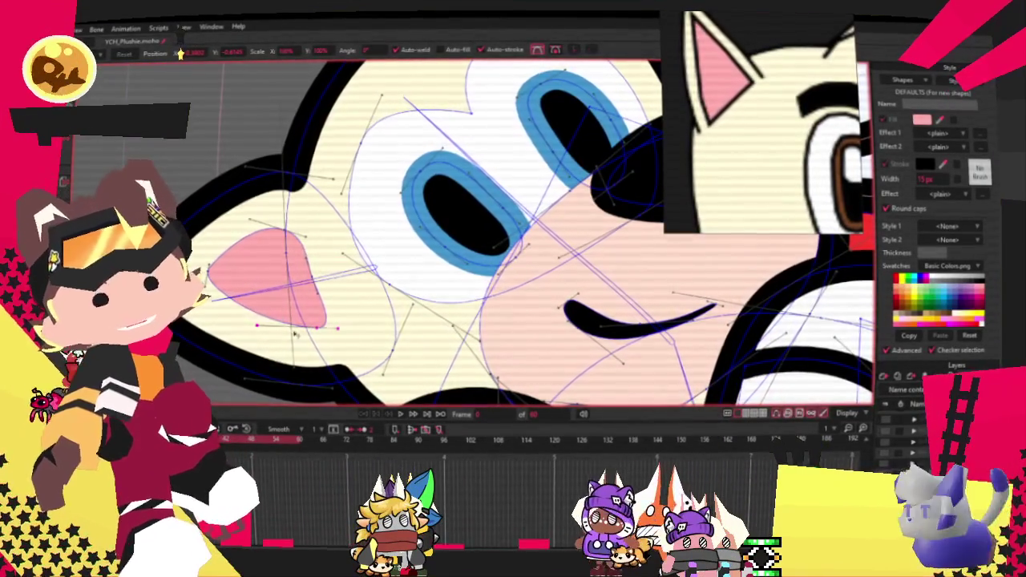
scroll(301, 339, "down", 4)
scroll(301, 338, "down", 1)
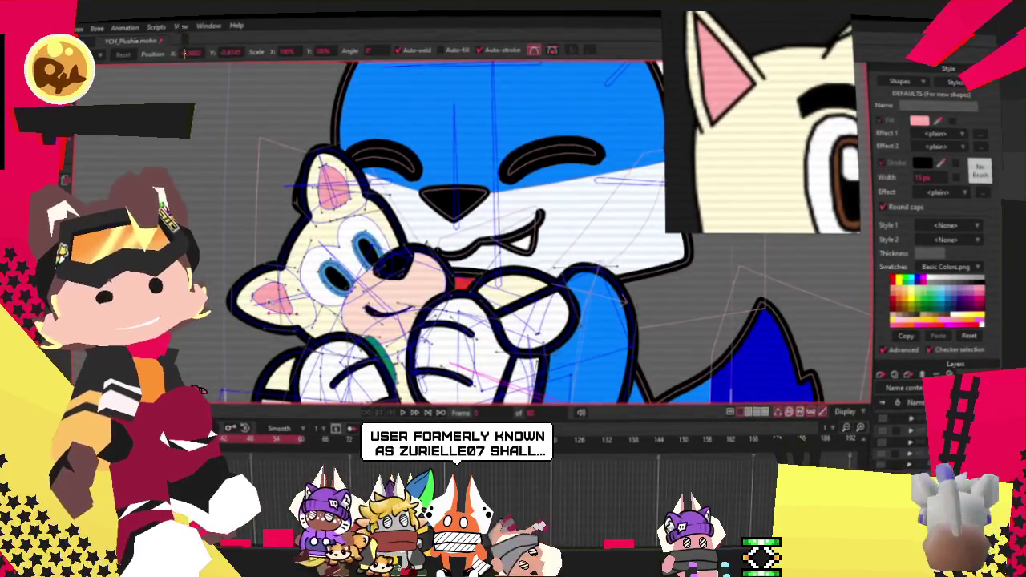
Zoom out and back in to frame the whole fox-and-plush character and the plushie's eye
scroll(301, 213, "down", 2)
scroll(301, 212, "down", 2)
scroll(301, 213, "down", 2)
scroll(301, 212, "down", 1)
scroll(298, 213, "up", 2)
scroll(297, 212, "up", 2)
scroll(295, 211, "up", 1)
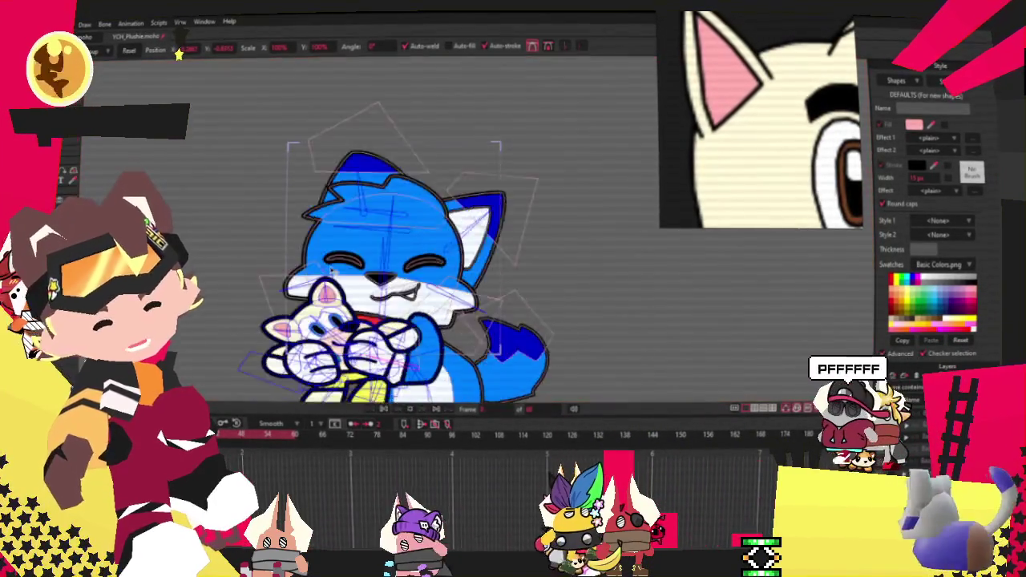
scroll(449, 232, "up", 3)
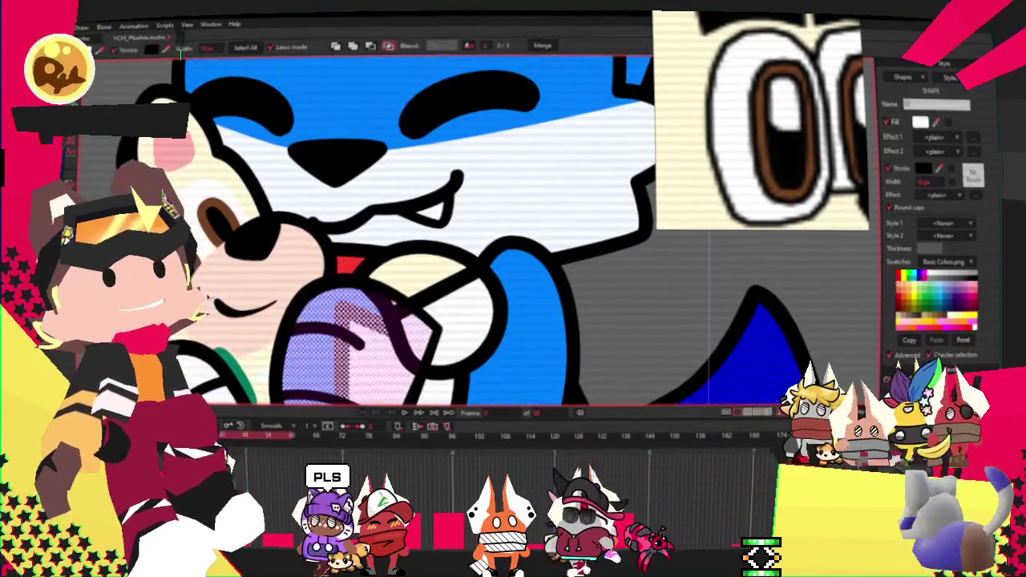
left_click(215, 259)
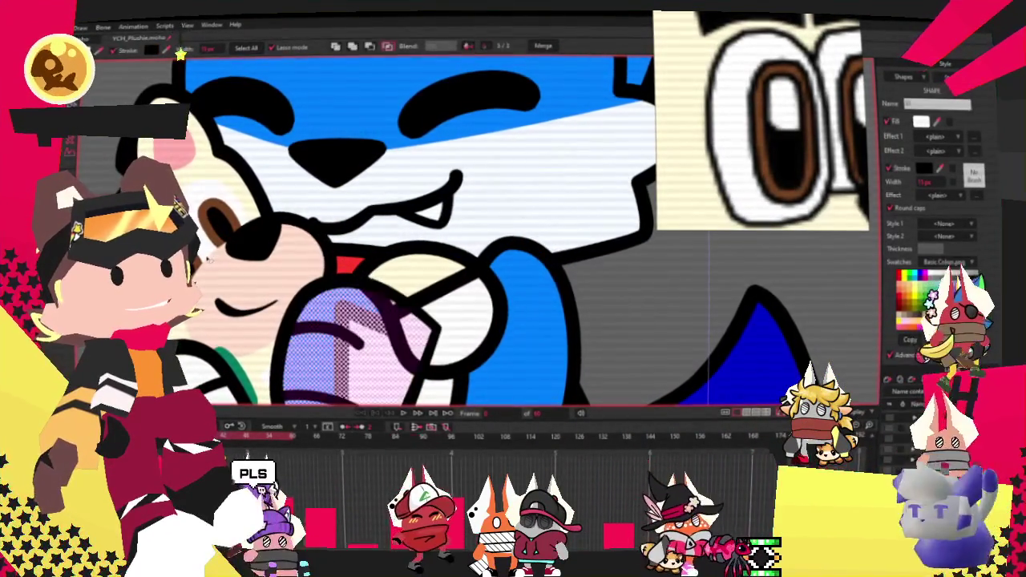
key("t")
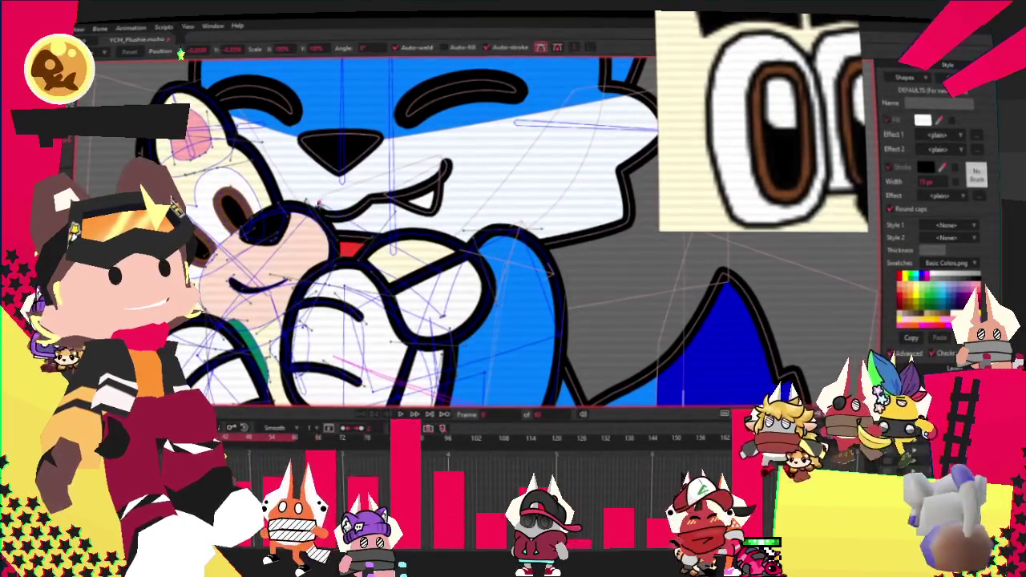
key("g")
left_click(309, 218)
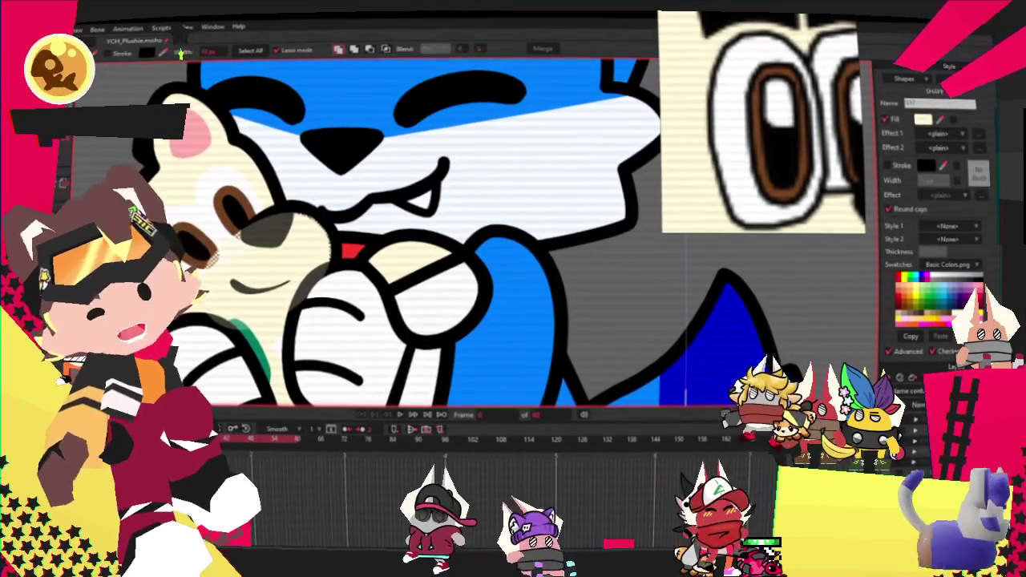
key("t")
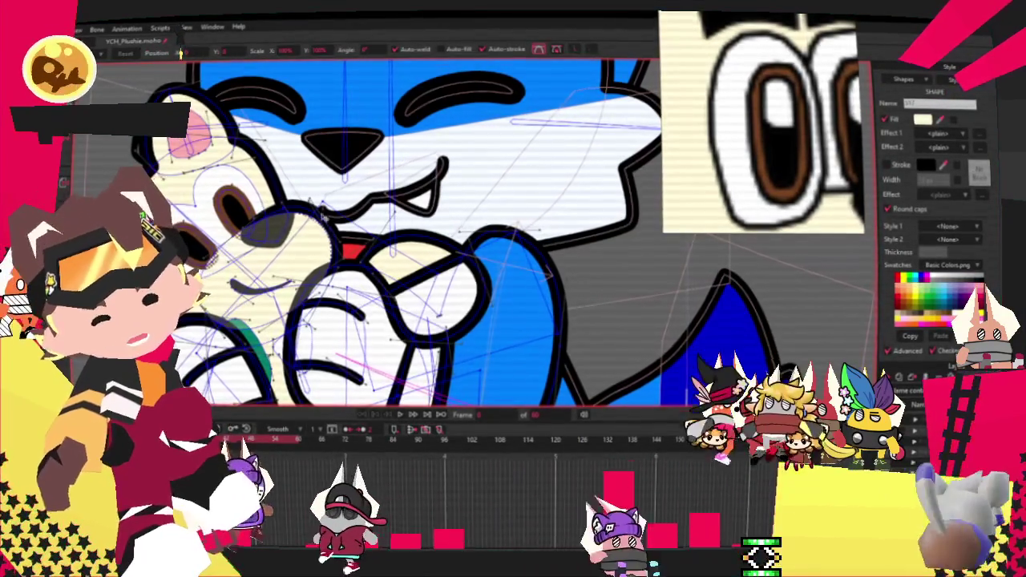
key("ctrl+d")
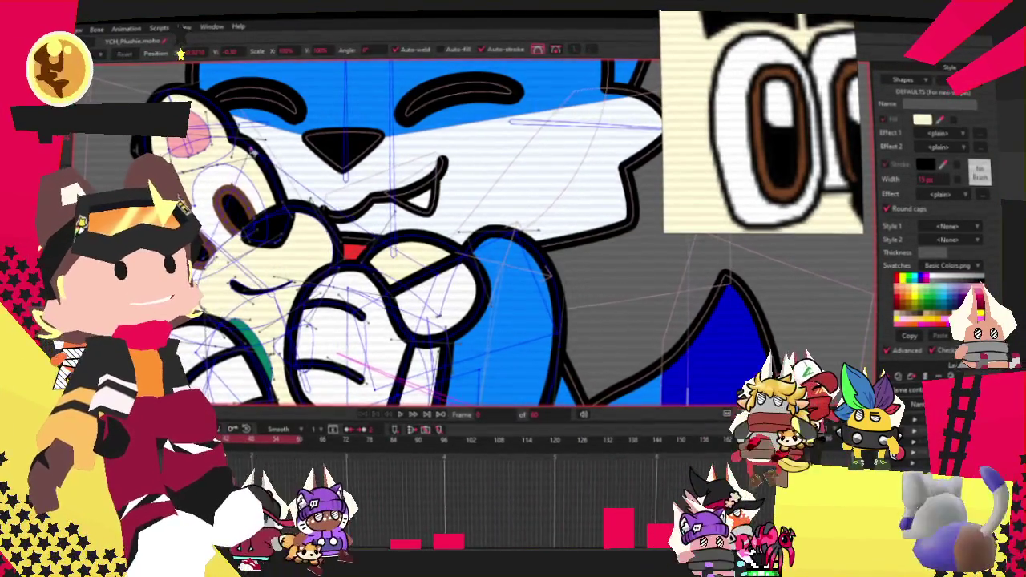
scroll(361, 241, "up", 1)
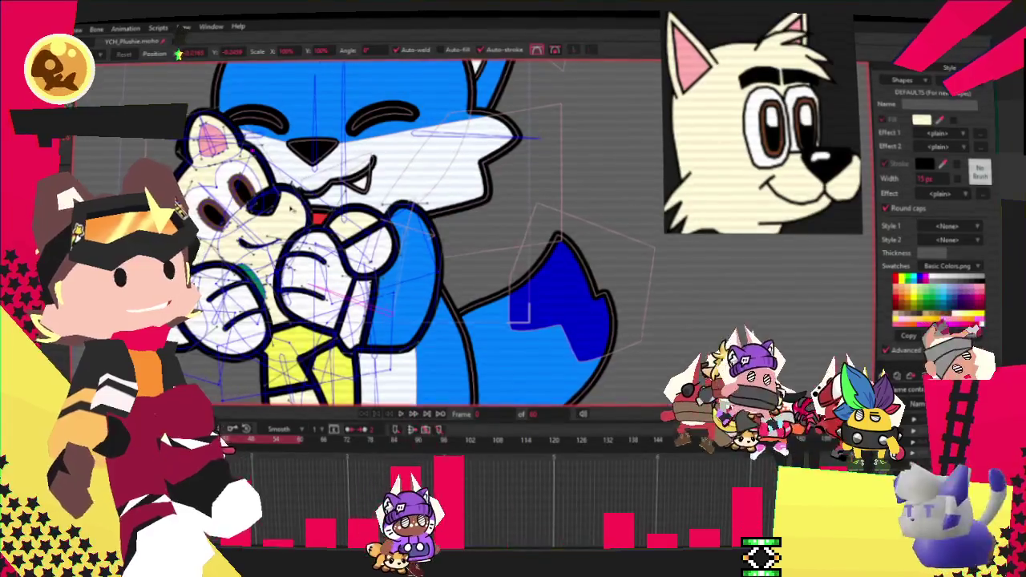
scroll(361, 240, "up", 1)
scroll(361, 241, "up", 1)
scroll(361, 241, "up", 1)
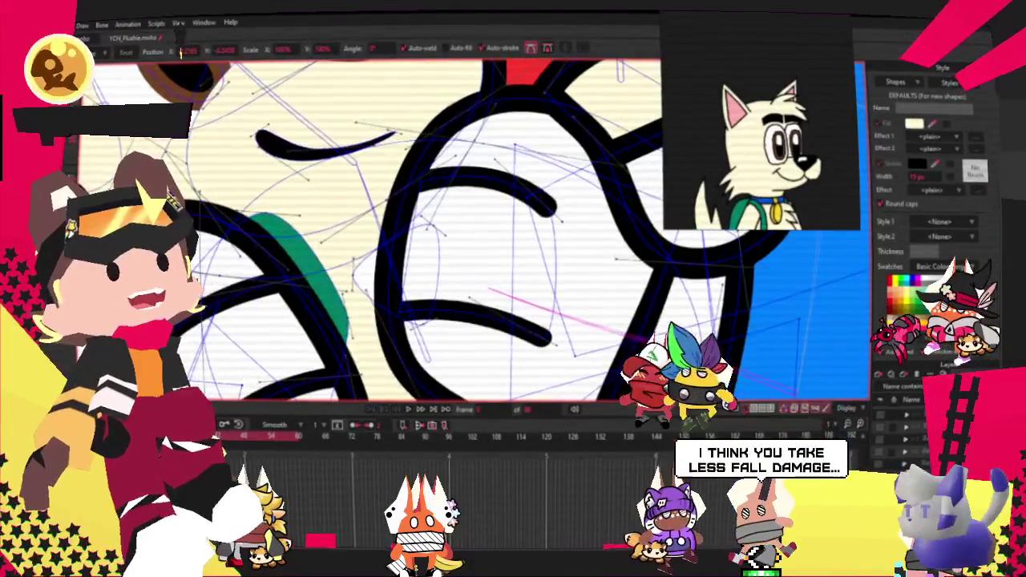
Draw a rotated cream rectangle spanning the plush bear's paw and chest near the fox's paw
key("g")
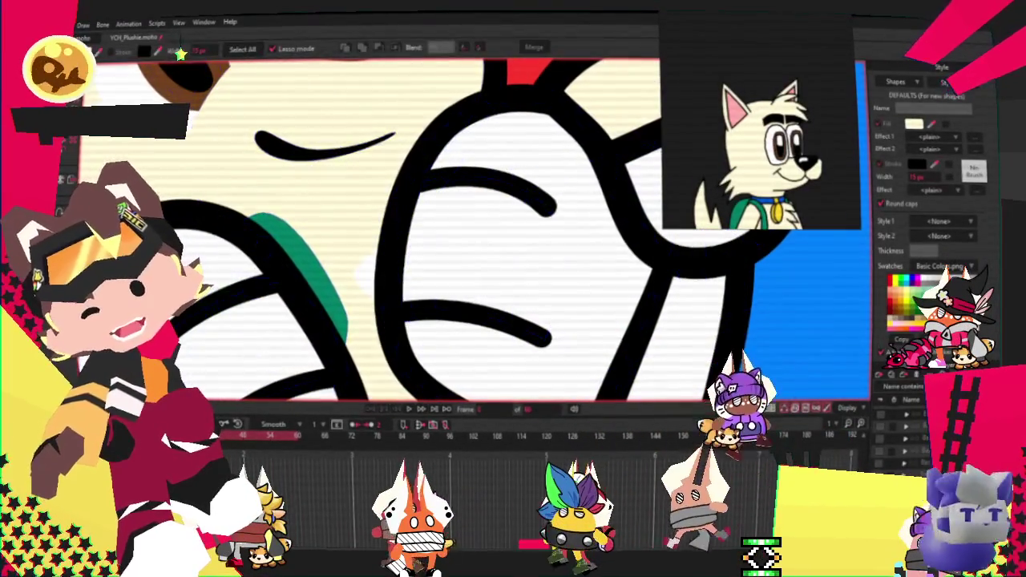
key("t")
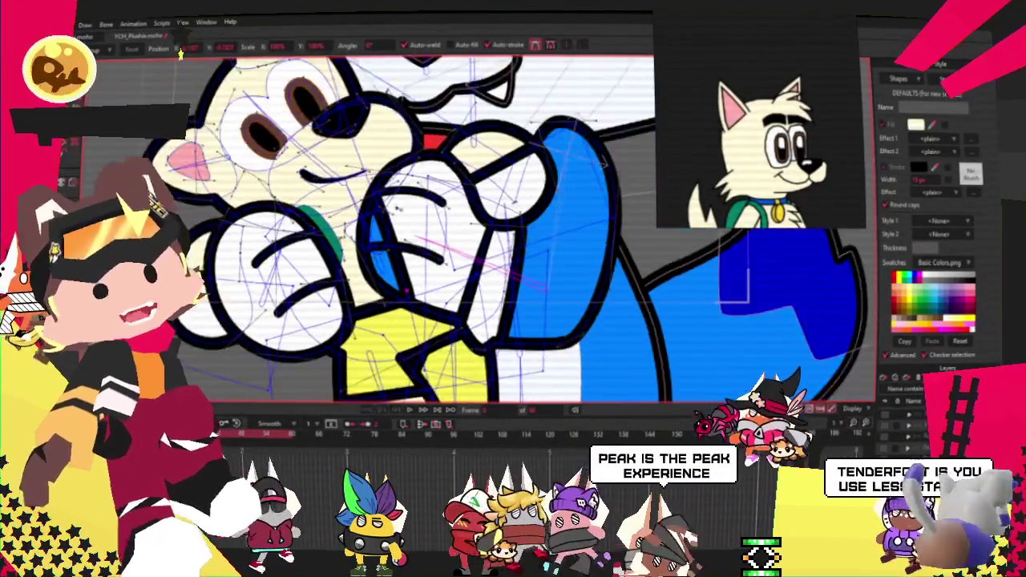
key("r")
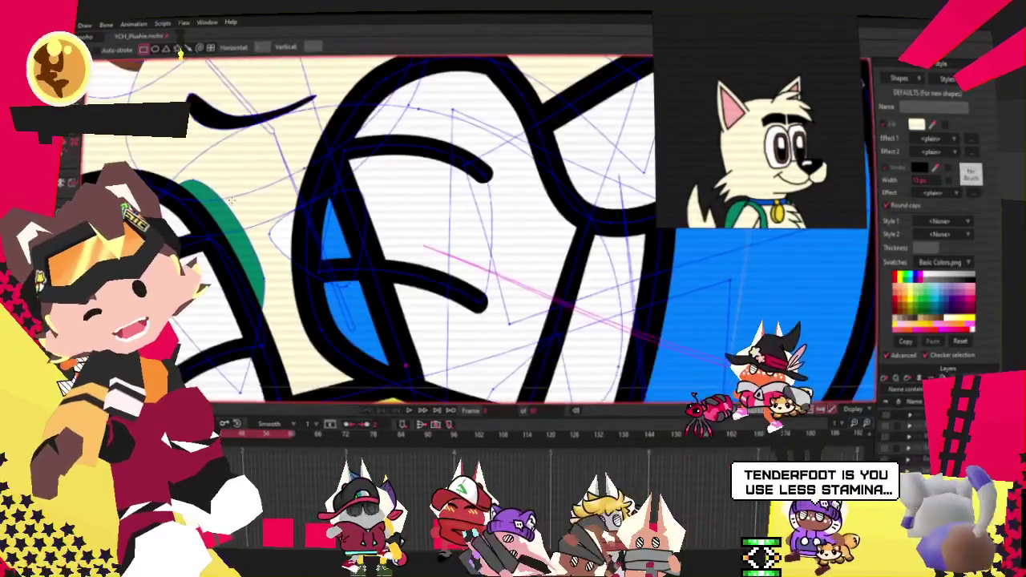
left_click_drag(183, 197, 423, 370)
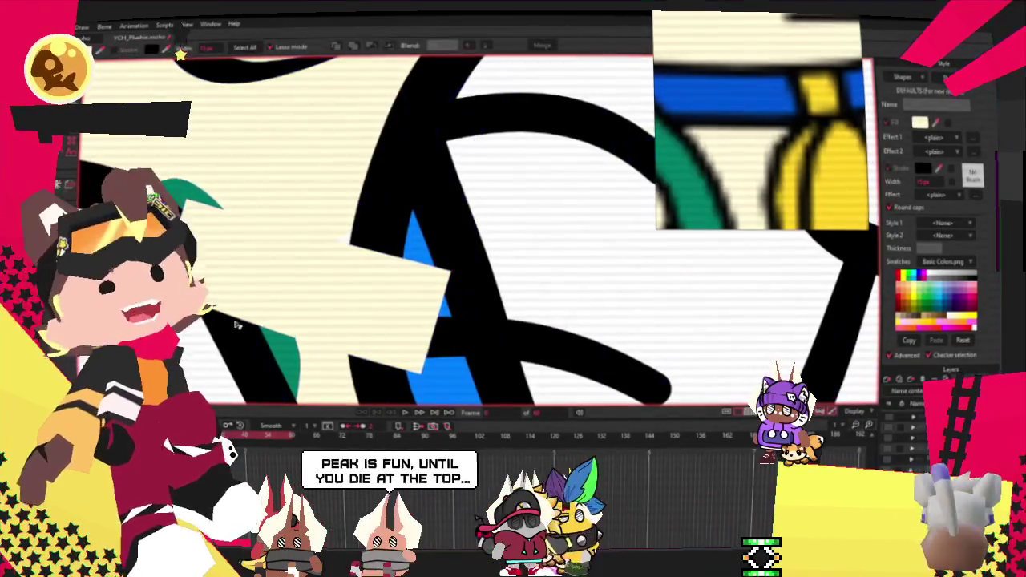
Select the new cream rectangle, zoom to inspect it, then select the shape behind the blue triangle
left_click(283, 271)
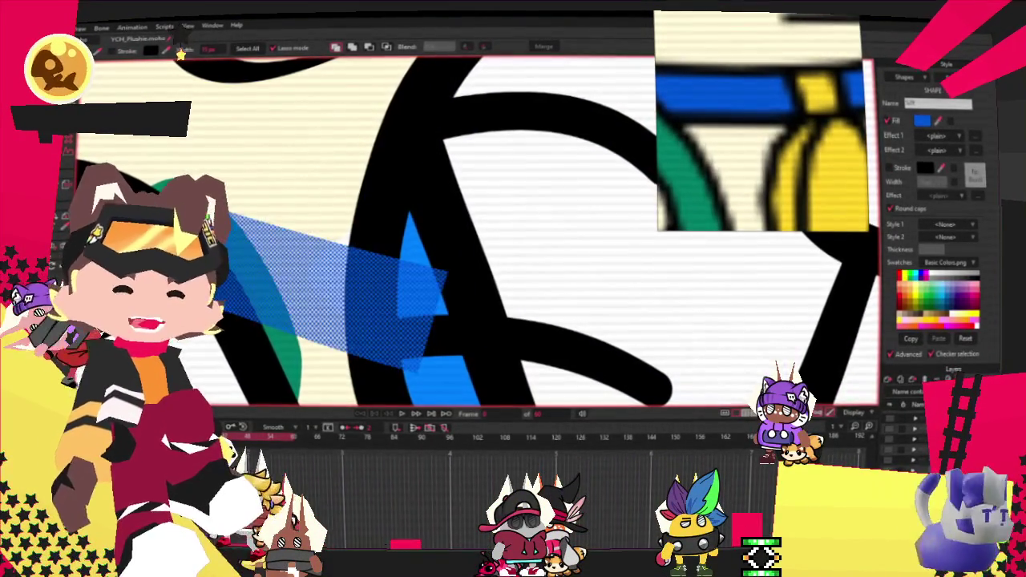
scroll(409, 201, "down", 2)
scroll(458, 158, "down", 2)
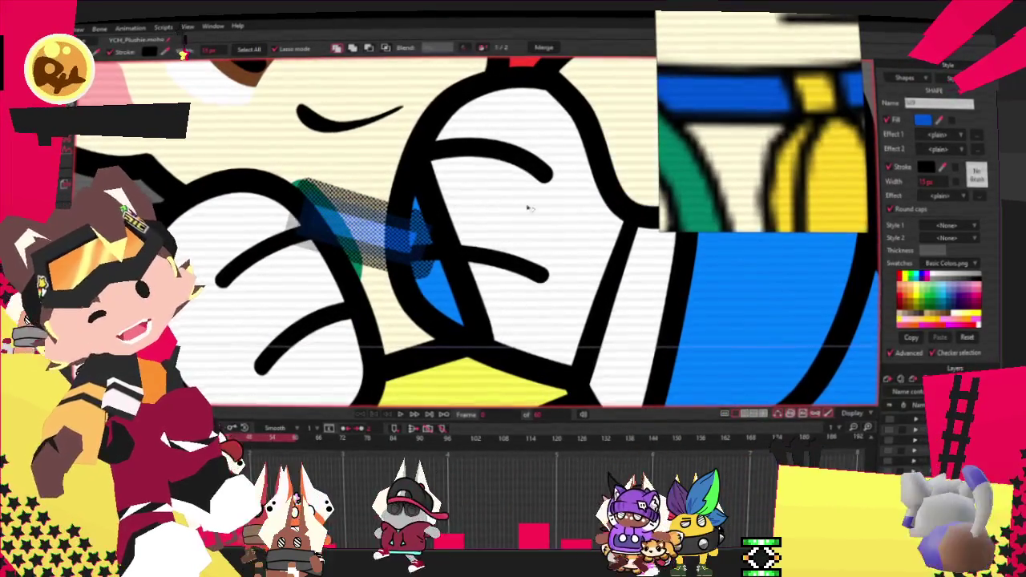
scroll(390, 268, "down", 2)
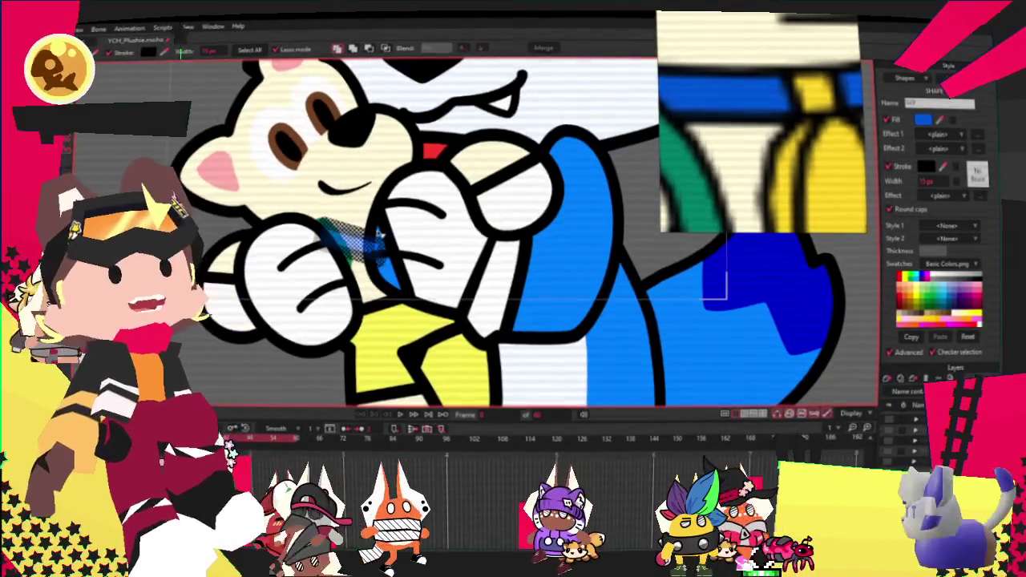
scroll(373, 240, "up", 3)
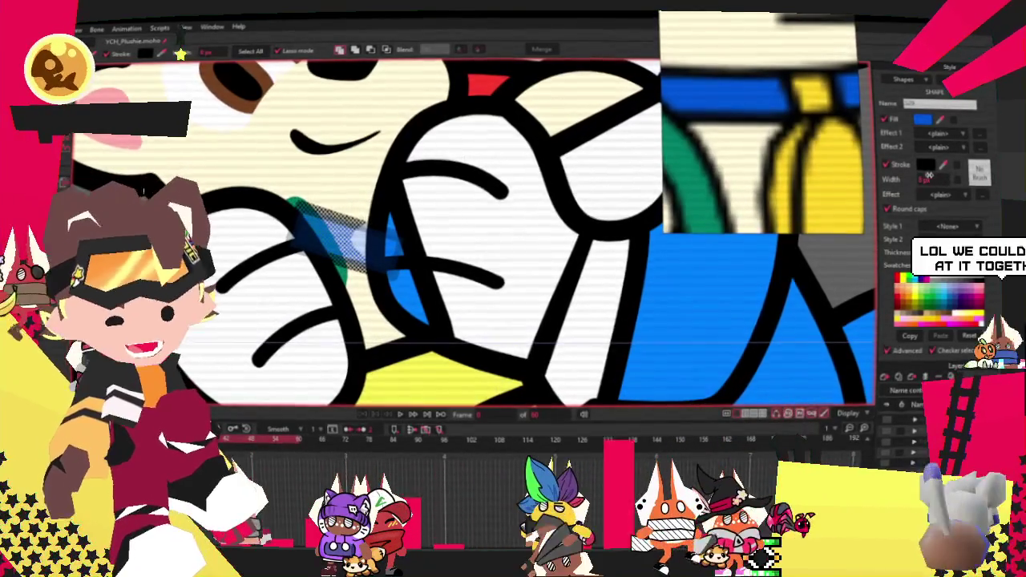
scroll(521, 225, "down", 2)
scroll(521, 224, "up", 2)
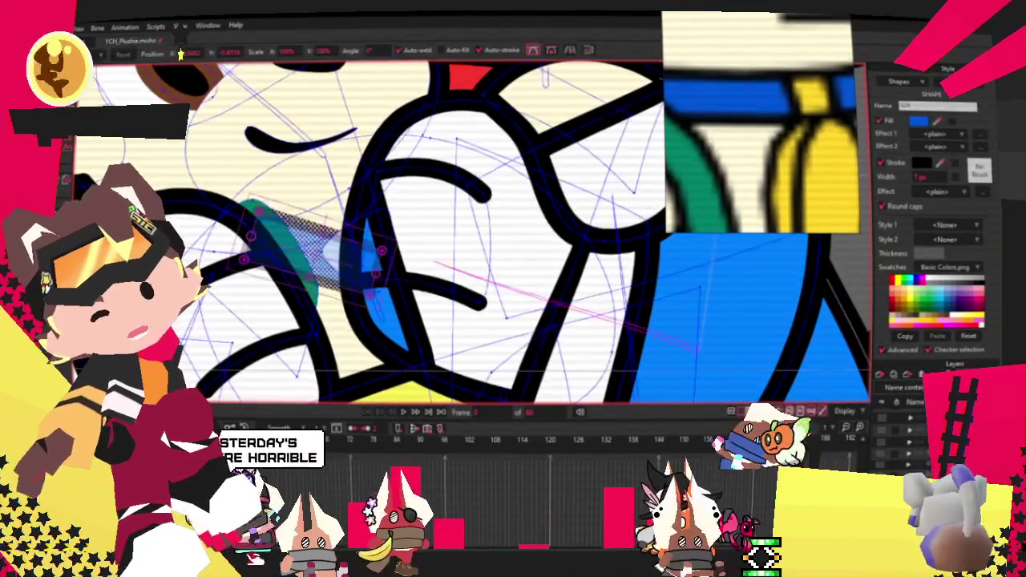
scroll(412, 274, "up", 2)
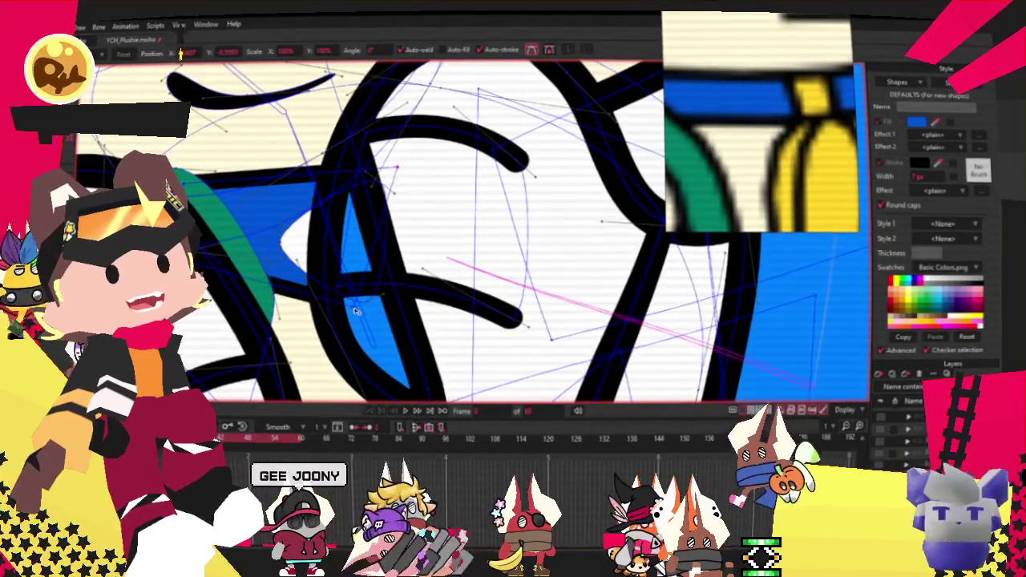
scroll(249, 204, "up", 2)
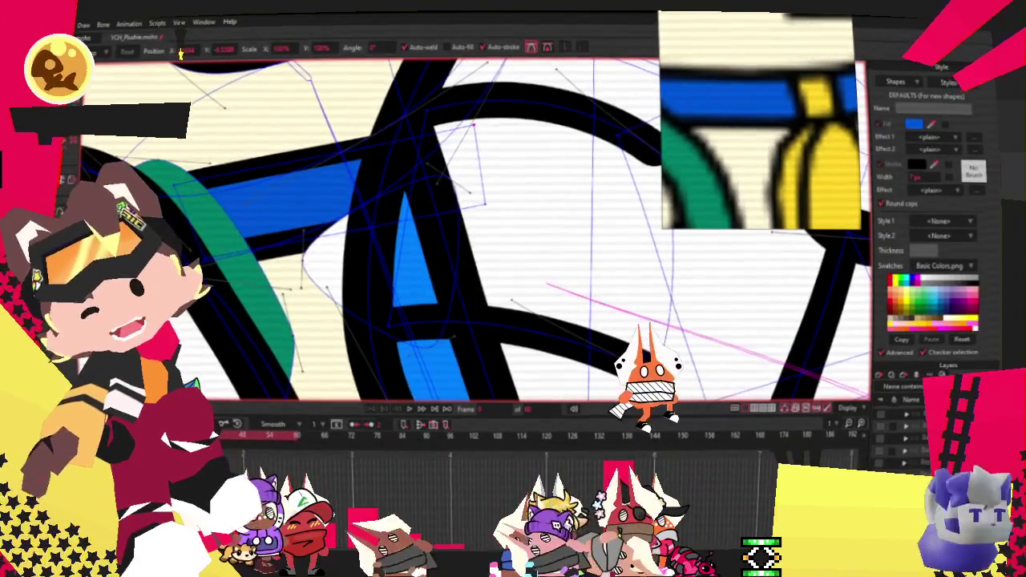
key("q")
left_click(331, 271)
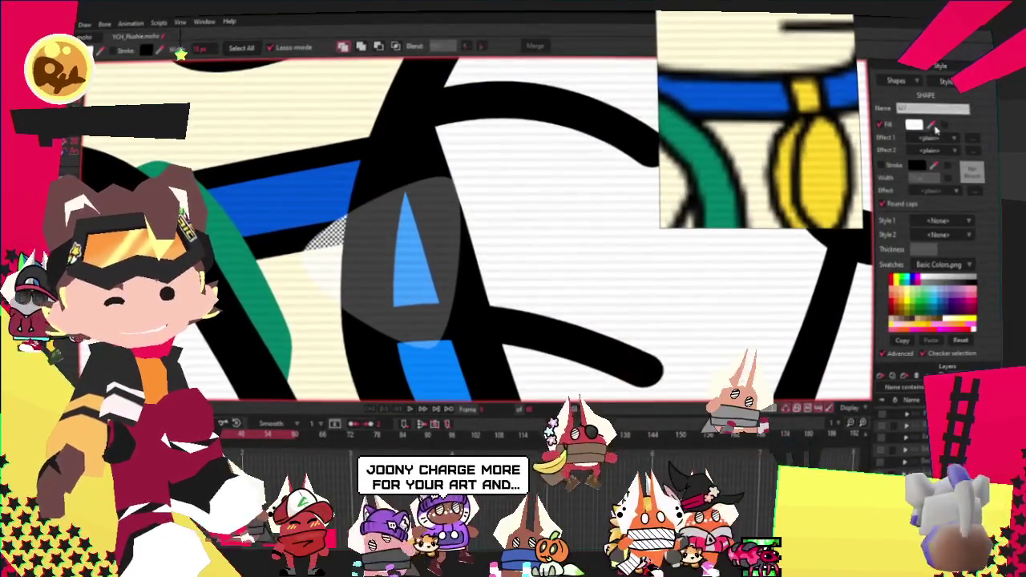
Fill the selected shape beneath the fox's paws with yellow
left_click(906, 303)
scroll(472, 192, "down", 1)
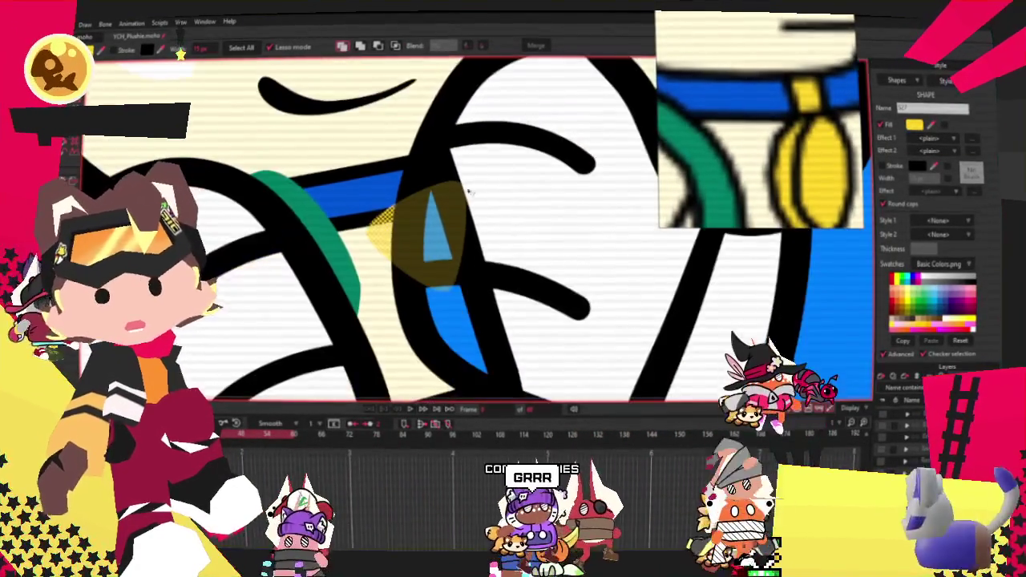
scroll(471, 193, "down", 1)
scroll(459, 190, "down", 1)
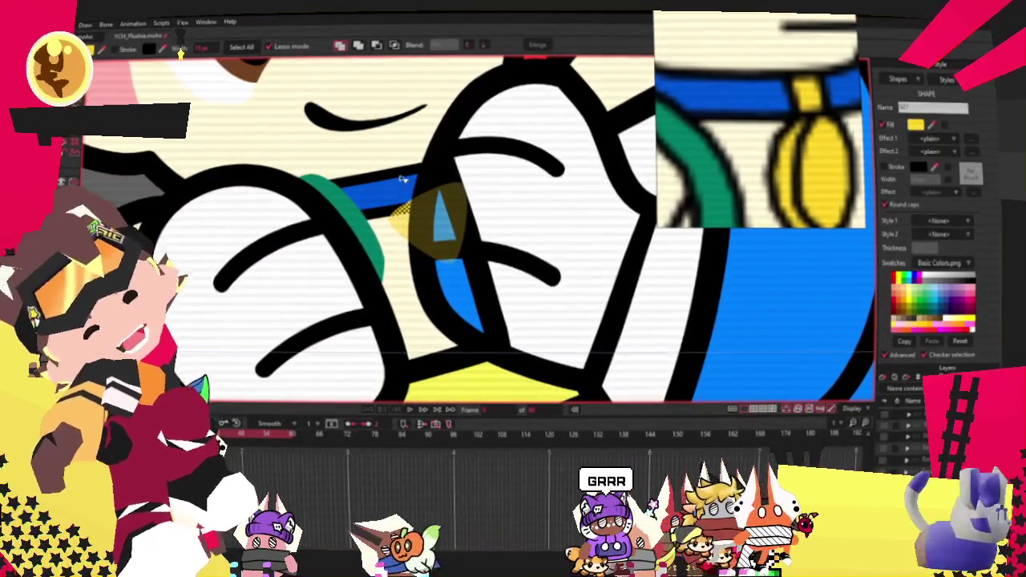
scroll(403, 180, "up", 1)
scroll(402, 180, "up", 1)
Reshape the yellow shape by pulling its bottom point upward and adjusting its top
key("t")
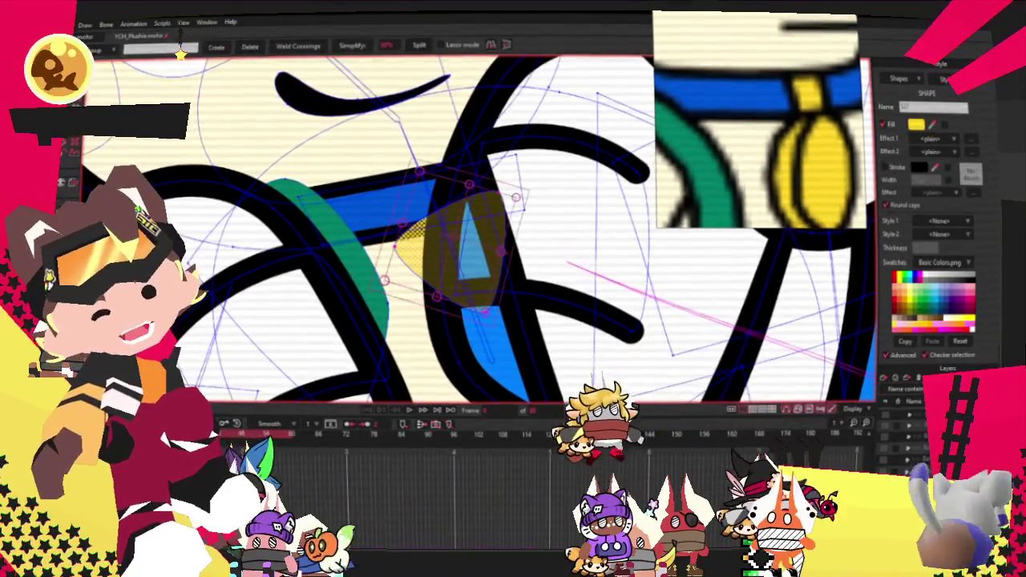
scroll(427, 252, "up", 2)
key("t")
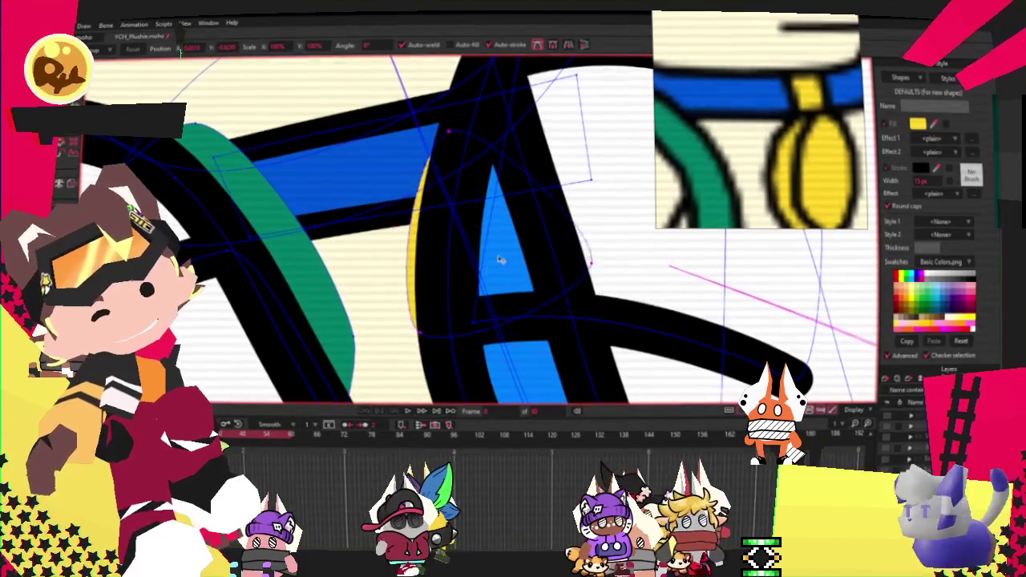
scroll(481, 304, "down", 1)
scroll(465, 338, "down", 1)
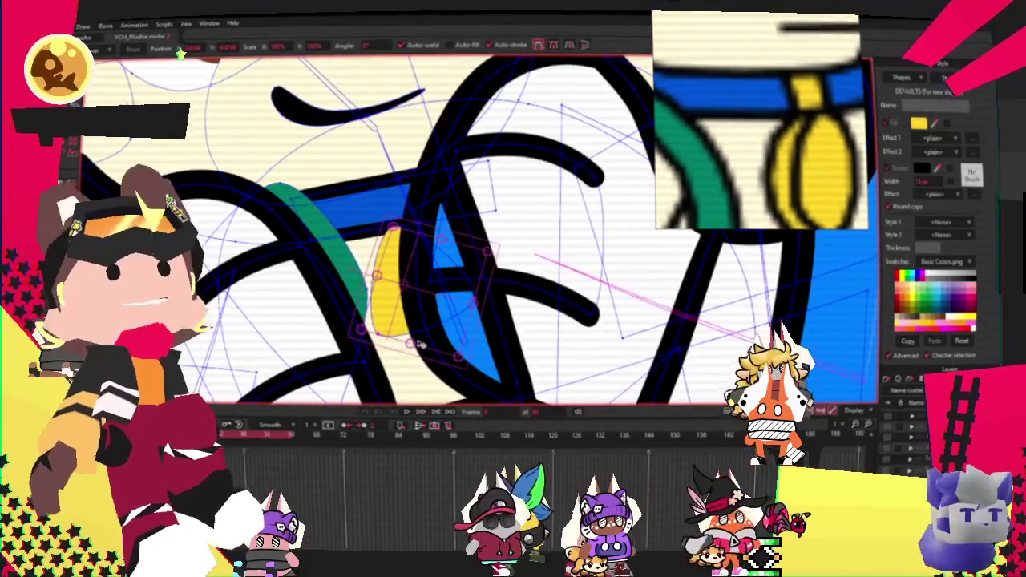
scroll(362, 338, "up", 1)
mouse_move(358, 337)
left_mouse_down()
mouse_move(363, 295)
mouse_move(377, 306)
left_mouse_up()
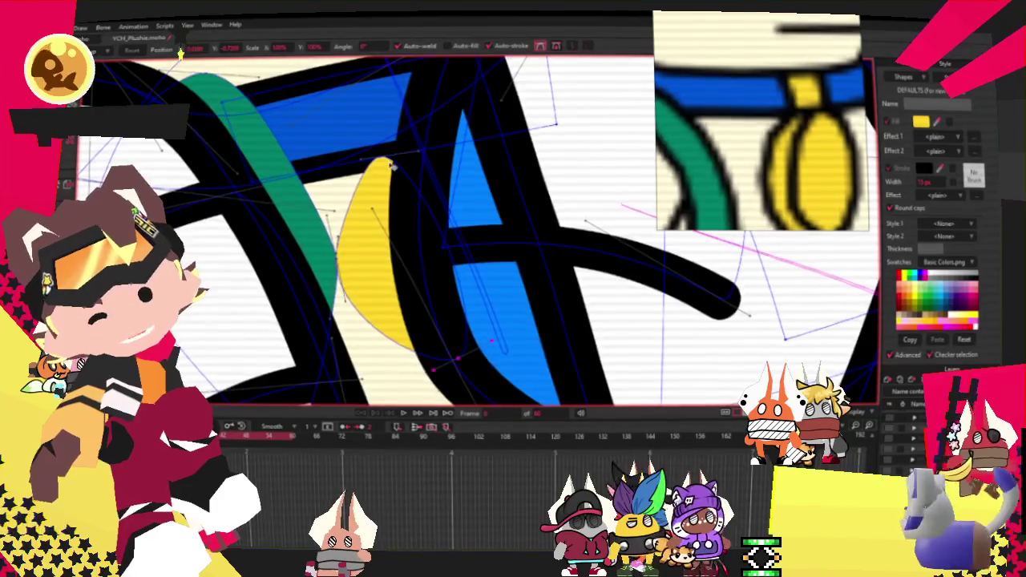
scroll(344, 165, "up", 1)
left_click_drag(354, 173, 397, 183)
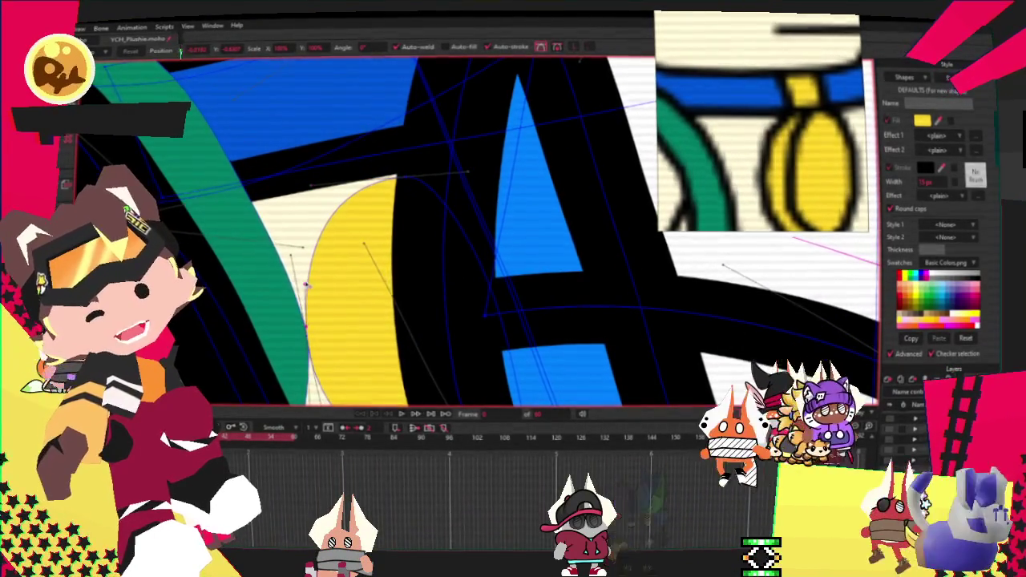
scroll(327, 292, "up", 1)
scroll(327, 293, "up", 1)
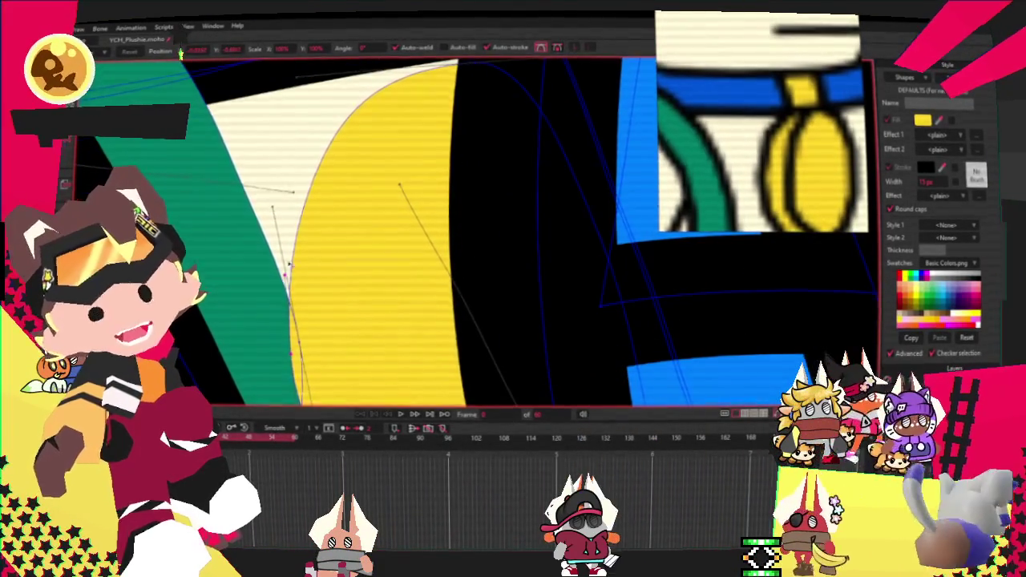
scroll(473, 232, "down", 2)
scroll(473, 233, "up", 1)
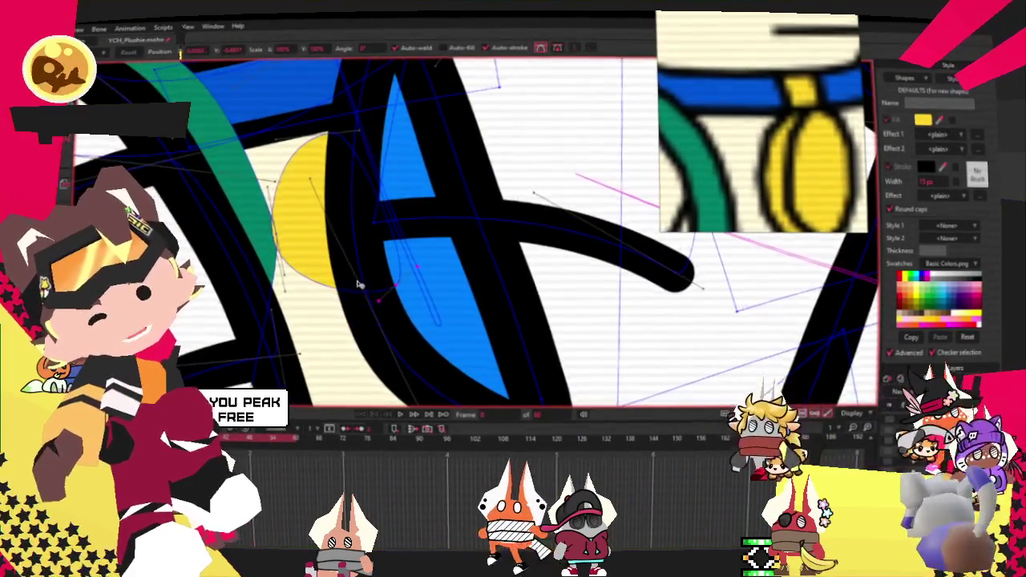
scroll(394, 307, "up", 1)
scroll(337, 277, "up", 1)
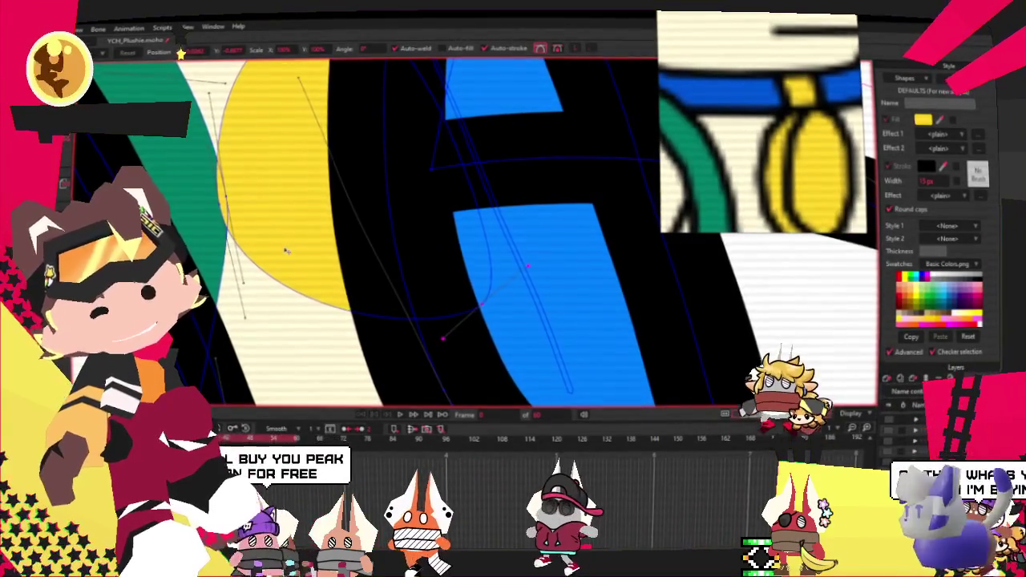
Pick the curve point on the yellow shape's left edge and zoom in to inspect the strokes
left_click(238, 210)
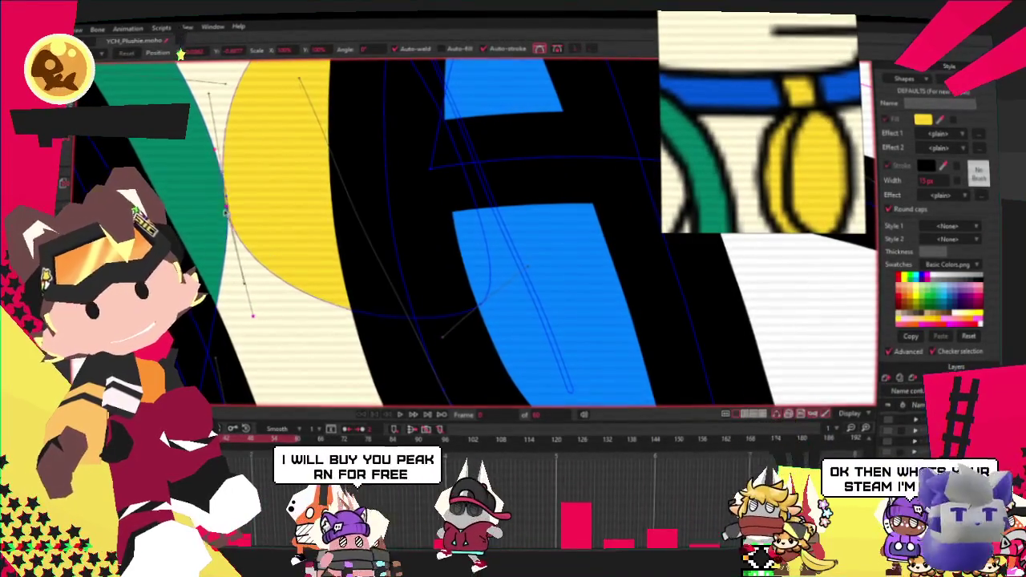
scroll(344, 233, "down", 2)
scroll(256, 202, "up", 1)
scroll(257, 202, "up", 1)
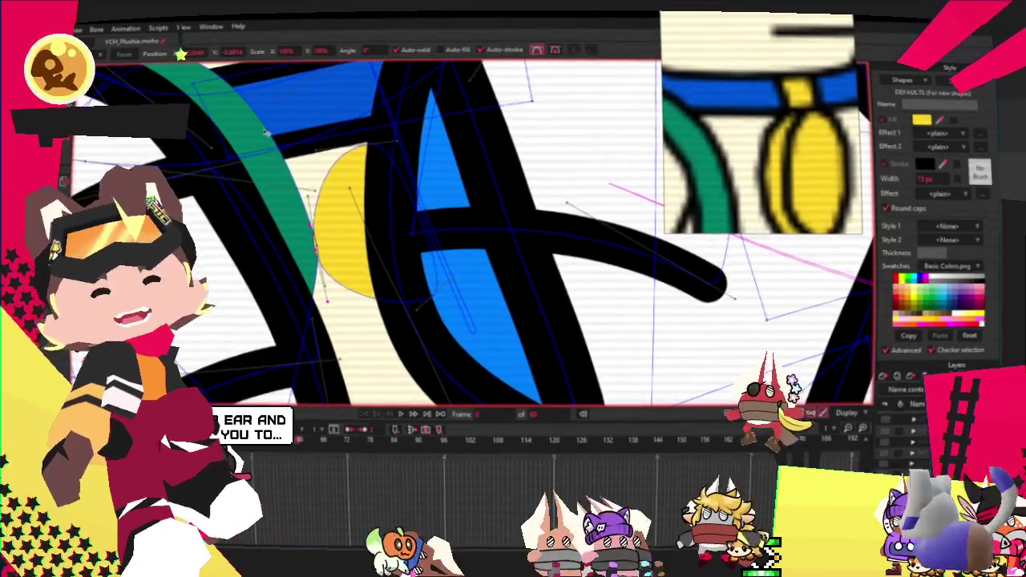
scroll(267, 230, "down", 1)
scroll(267, 230, "up", 1)
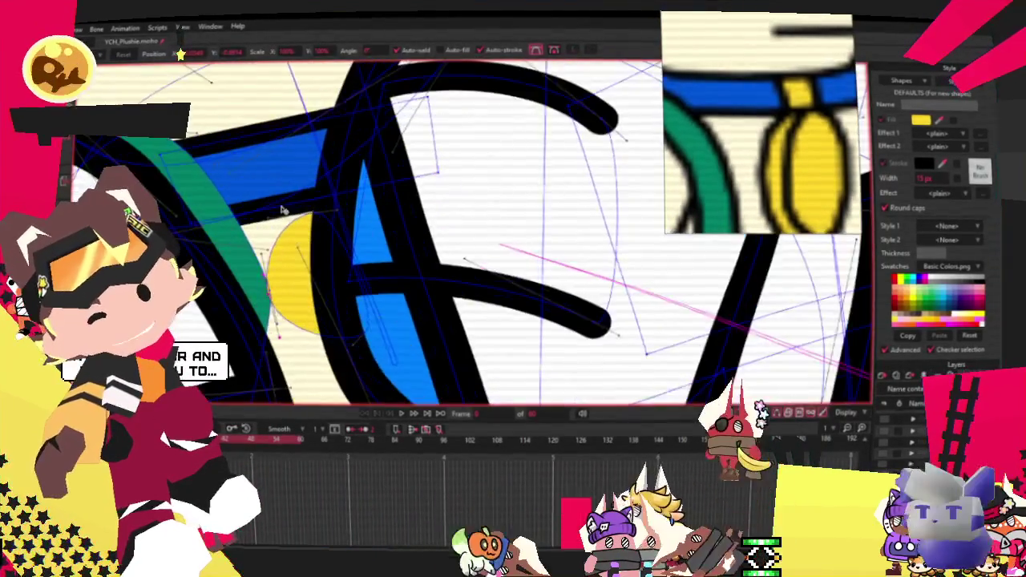
scroll(267, 230, "up", 1)
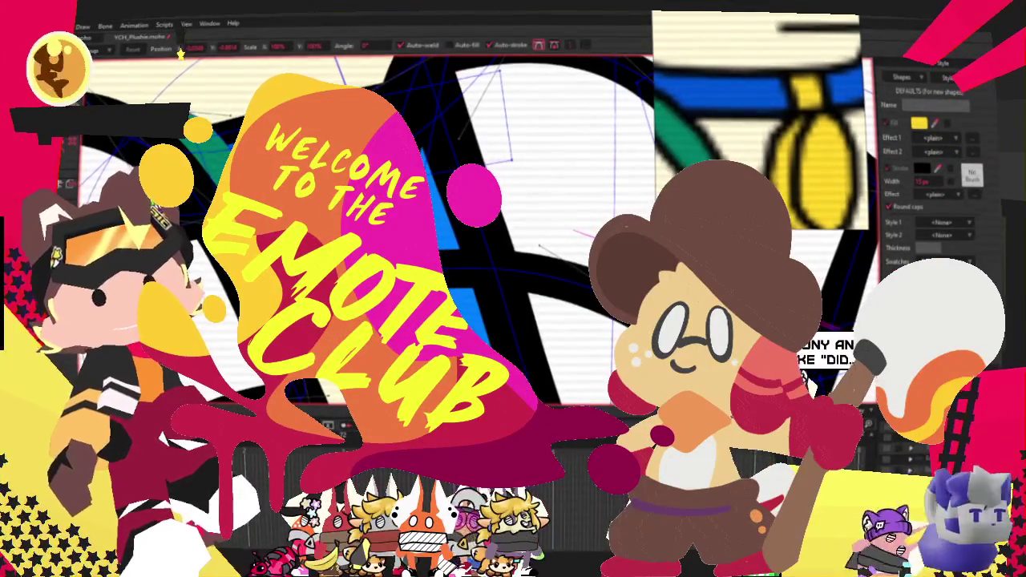
Ready the Add Point tool and zoom in on the paws to draw the finger strokes
key("u")
scroll(375, 204, "up", 3)
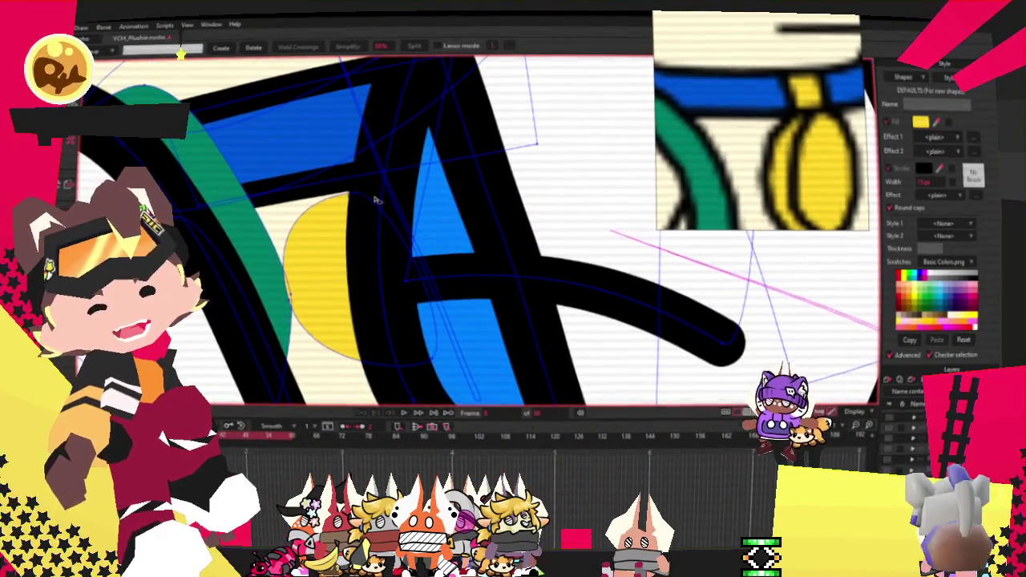
scroll(330, 216, "down", 3)
scroll(321, 222, "down", 1)
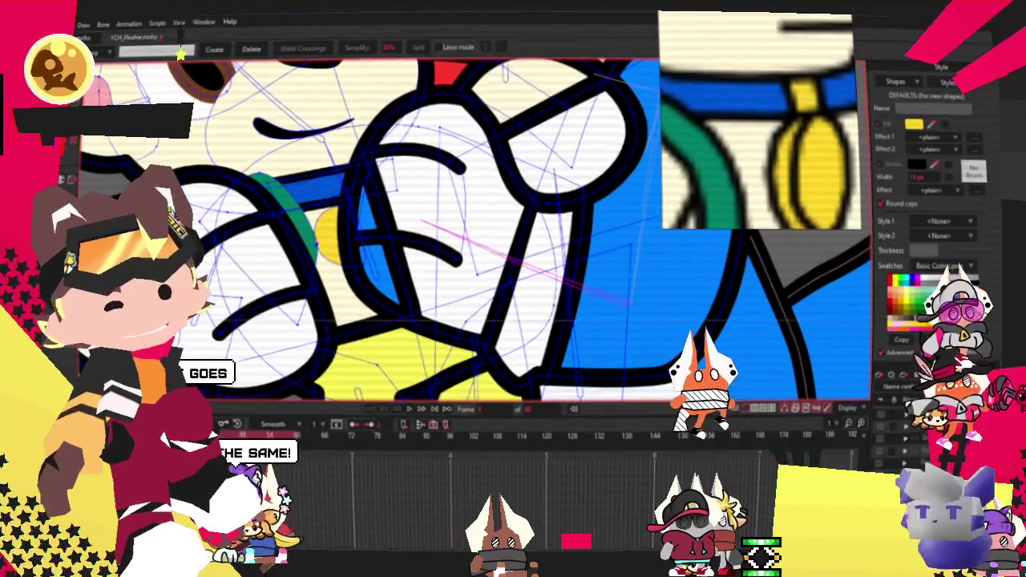
Move the finger line points on the fox's paws with Transform Points, zooming to check them
scroll(234, 122, "down", 3)
scroll(308, 244, "up", 3)
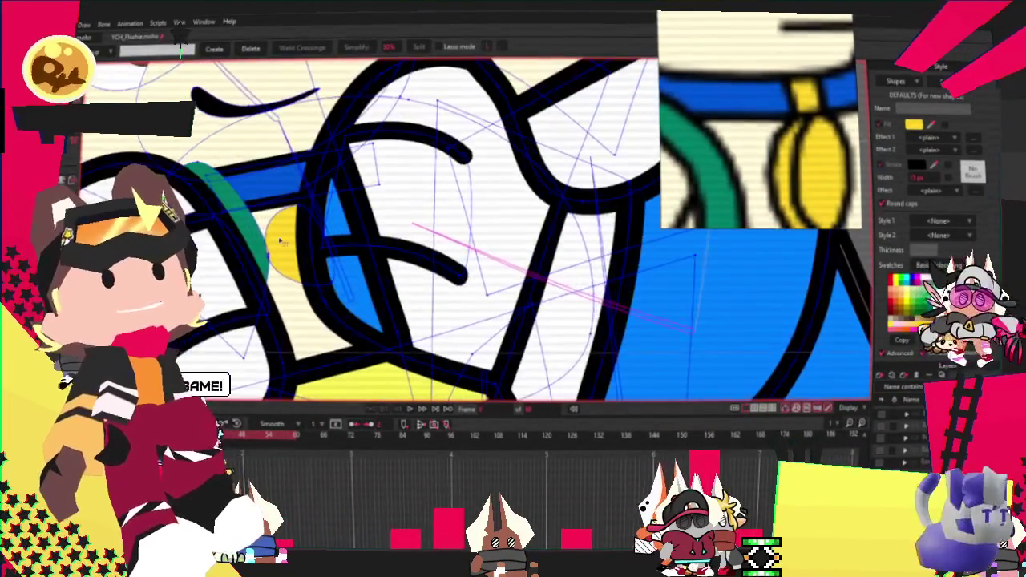
scroll(361, 224, "up", 2)
scroll(323, 157, "down", 2)
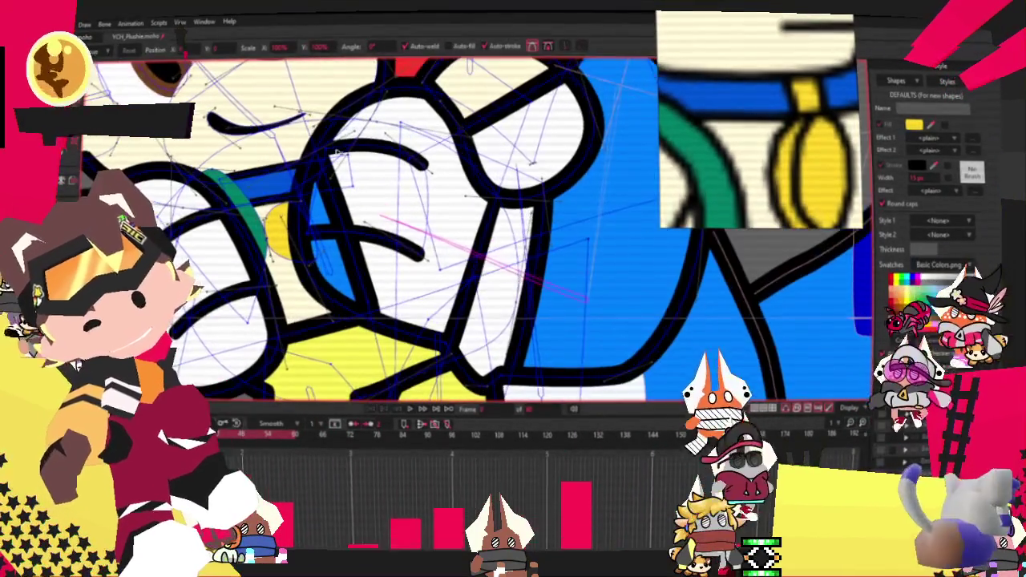
key("t")
scroll(323, 158, "down", 3)
scroll(337, 160, "up", 2)
scroll(337, 160, "up", 2)
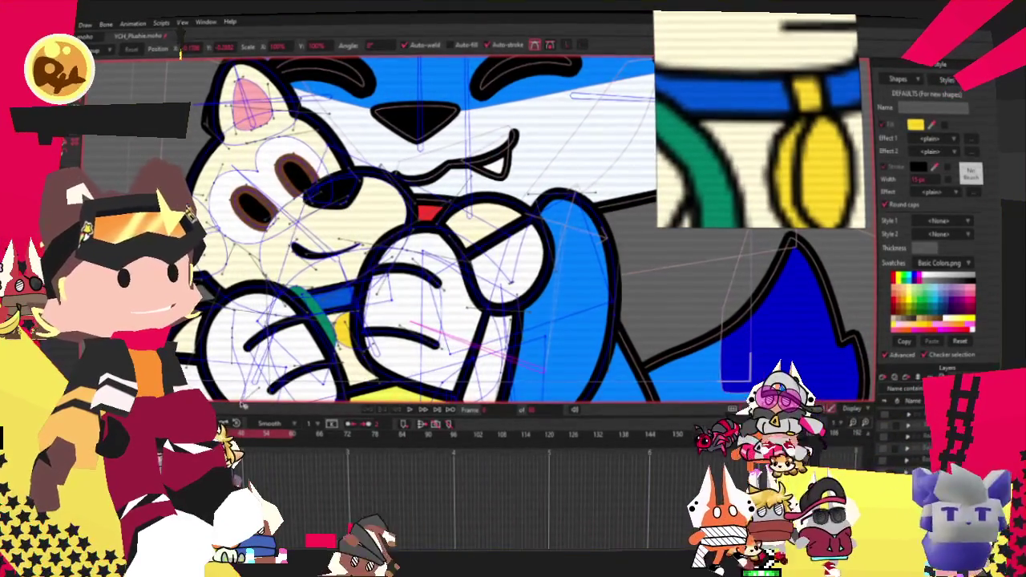
scroll(392, 215, "down", 3)
scroll(369, 208, "up", 4)
scroll(352, 207, "down", 1)
scroll(360, 208, "down", 3)
scroll(361, 209, "up", 4)
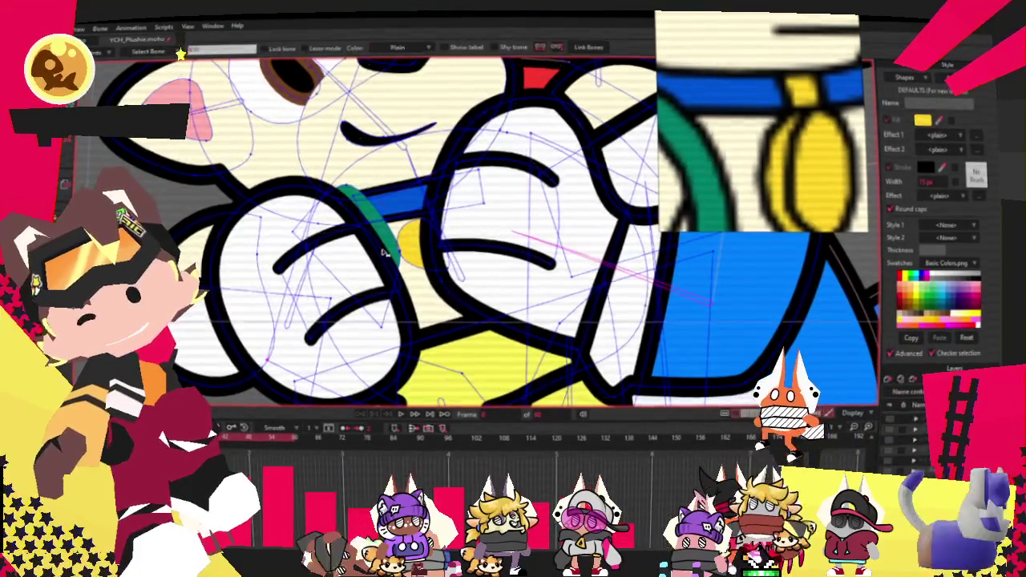
Bind the new paw line points to the fox's arm bones, then zoom out to check the character
scroll(356, 255, "up", 2)
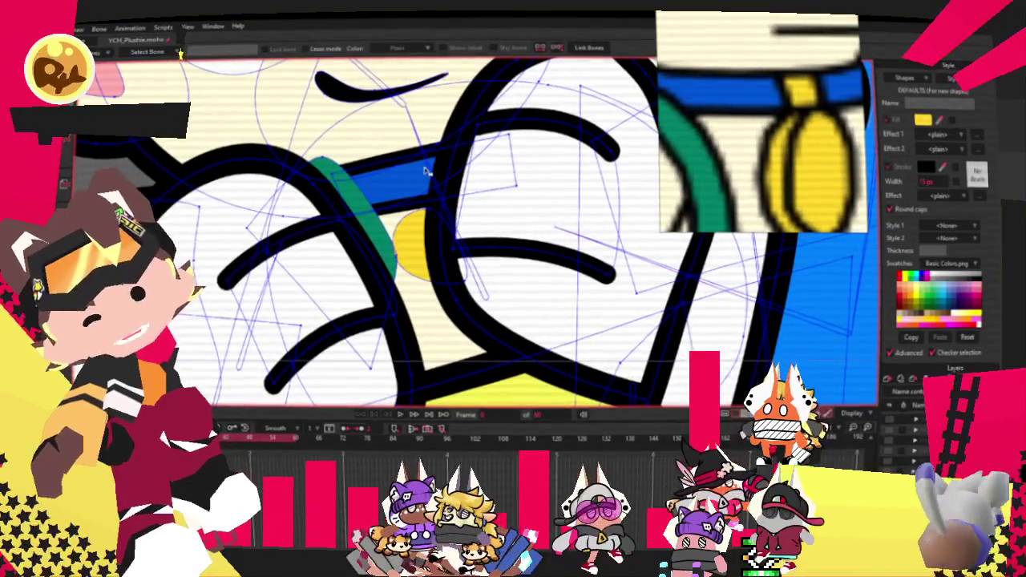
scroll(426, 173, "up", 2)
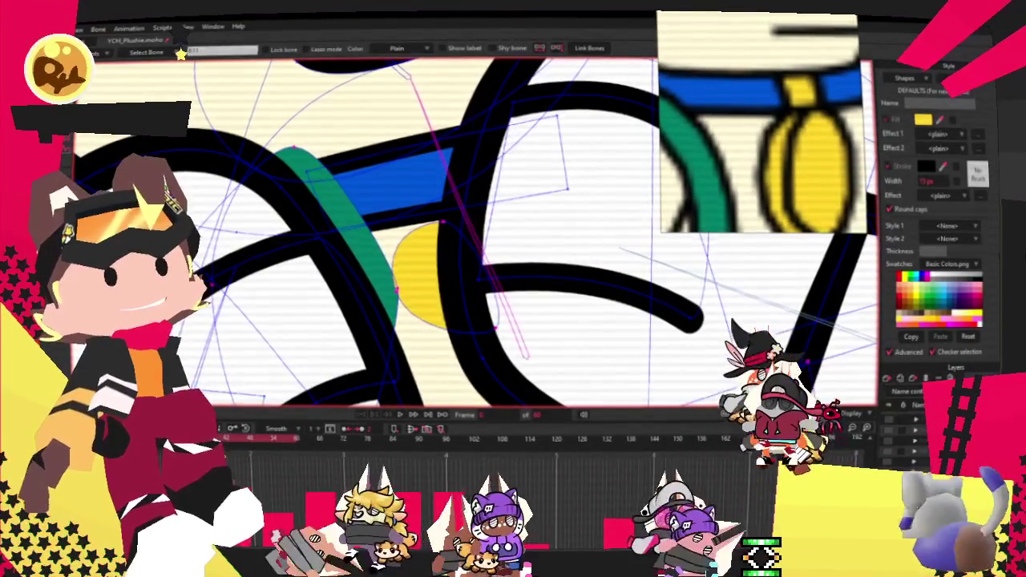
key("u")
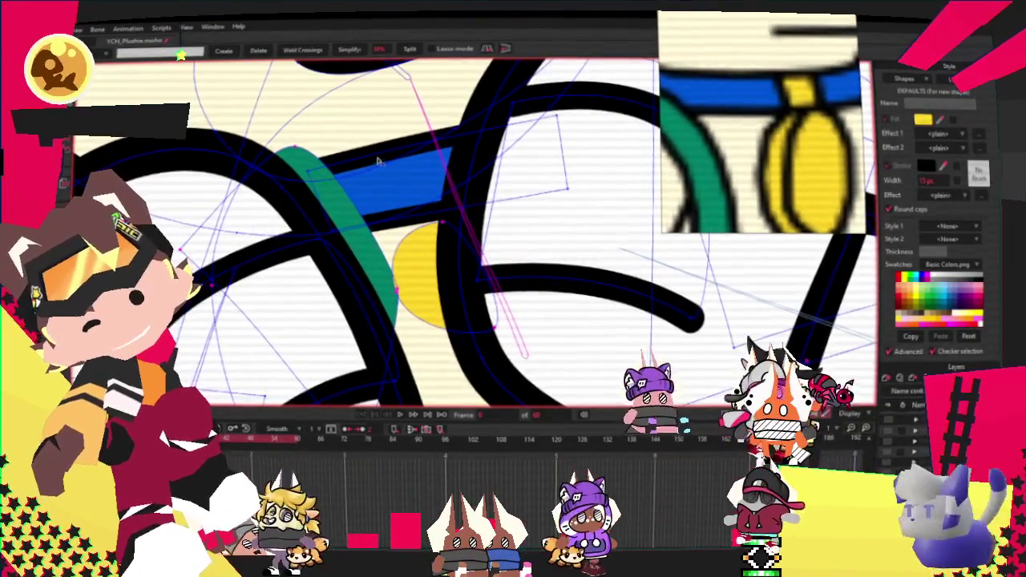
key("i")
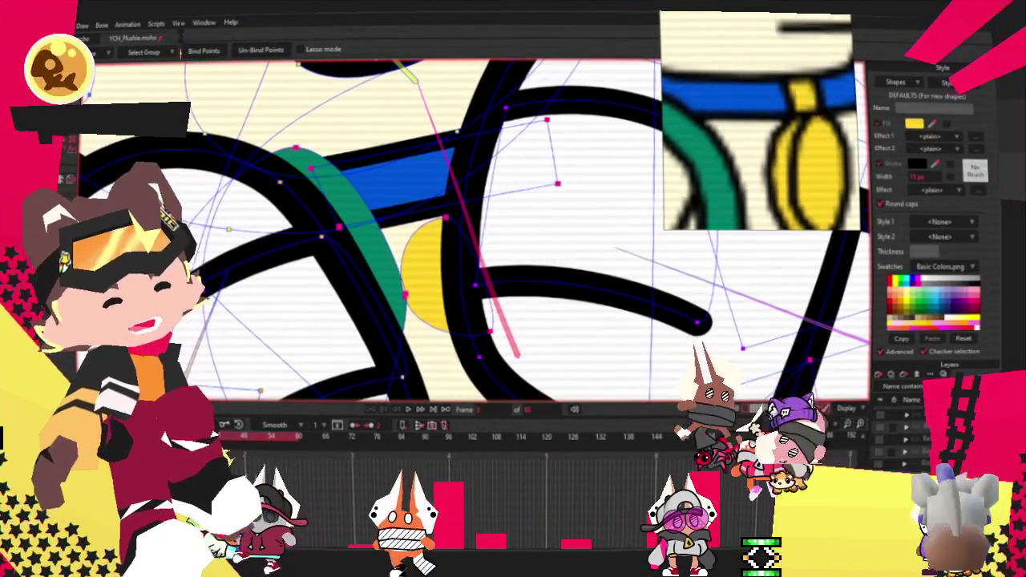
scroll(441, 233, "down", 2)
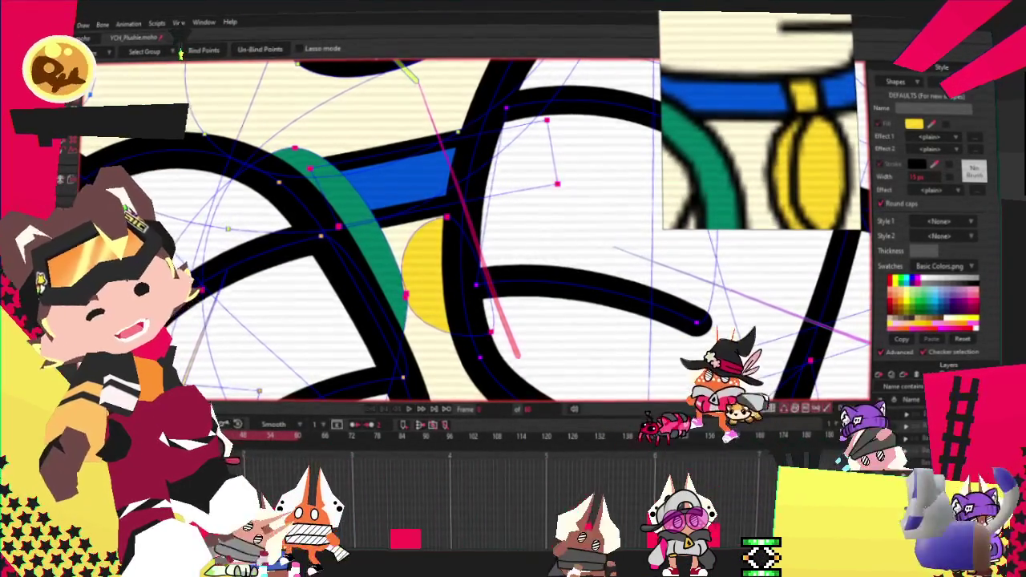
scroll(441, 233, "down", 3)
scroll(441, 233, "down", 3)
scroll(441, 233, "down", 2)
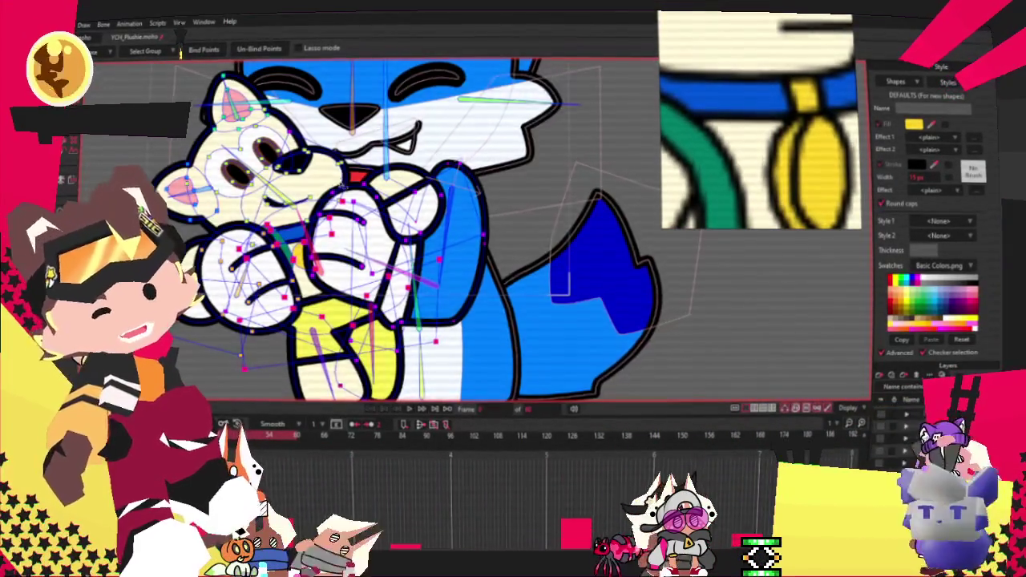
scroll(441, 232, "down", 2)
scroll(441, 232, "up", 3)
scroll(441, 232, "down", 4)
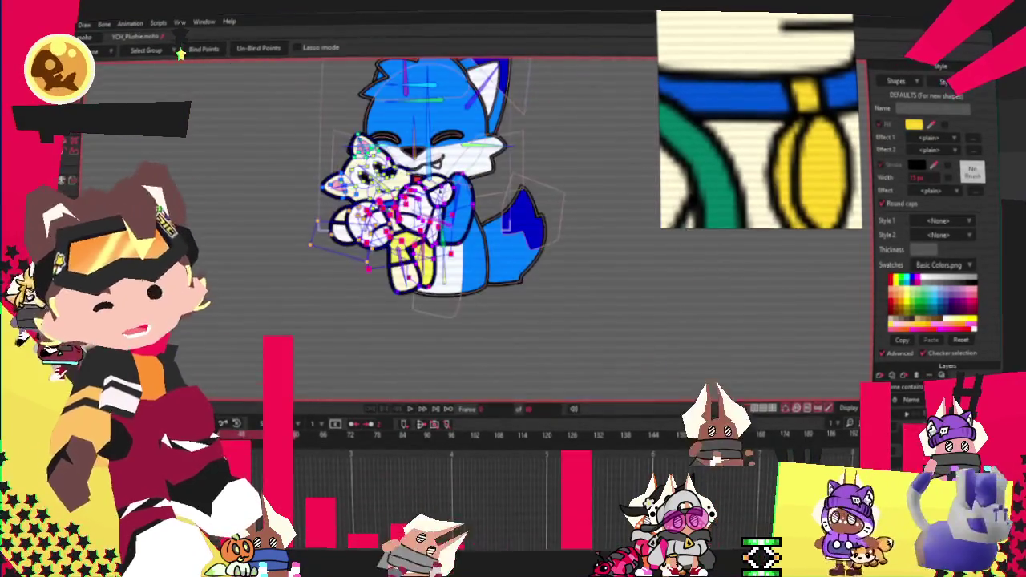
scroll(787, 138, "down", 5)
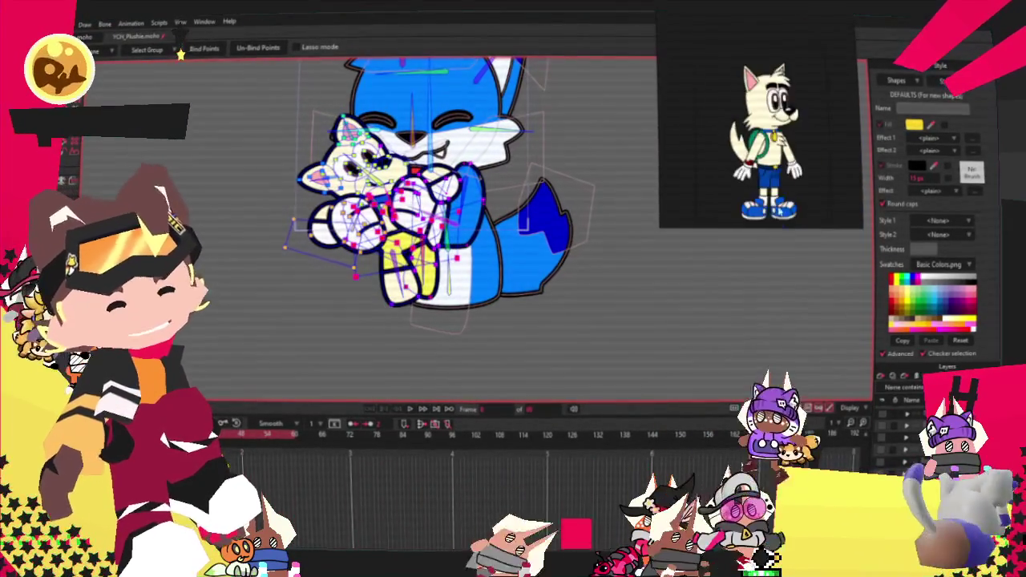
scroll(765, 166, "up", 3)
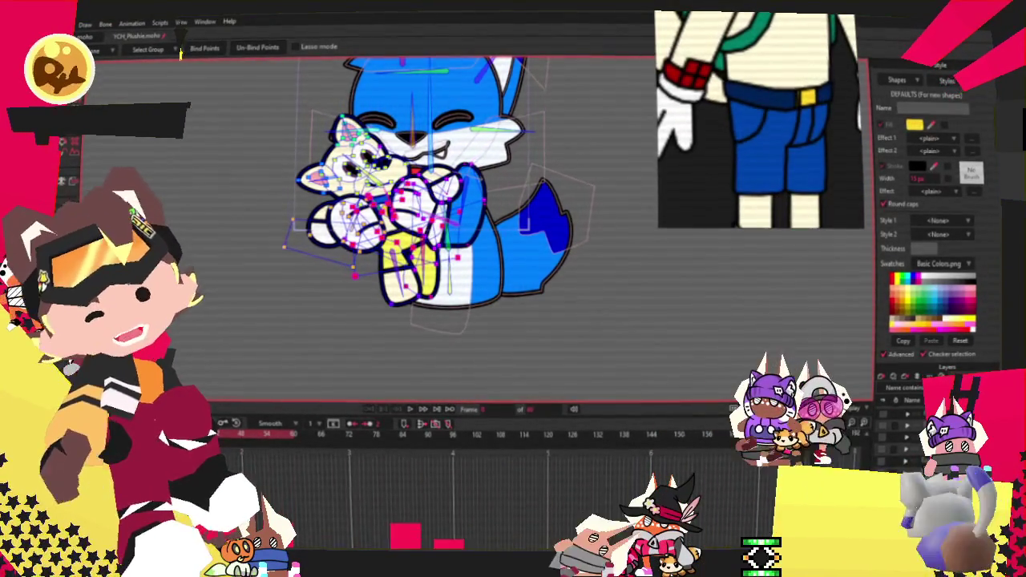
Fill the plush's lower-body shape with the jeans blue sampled from the reference
key("q")
scroll(362, 283, "up", 3)
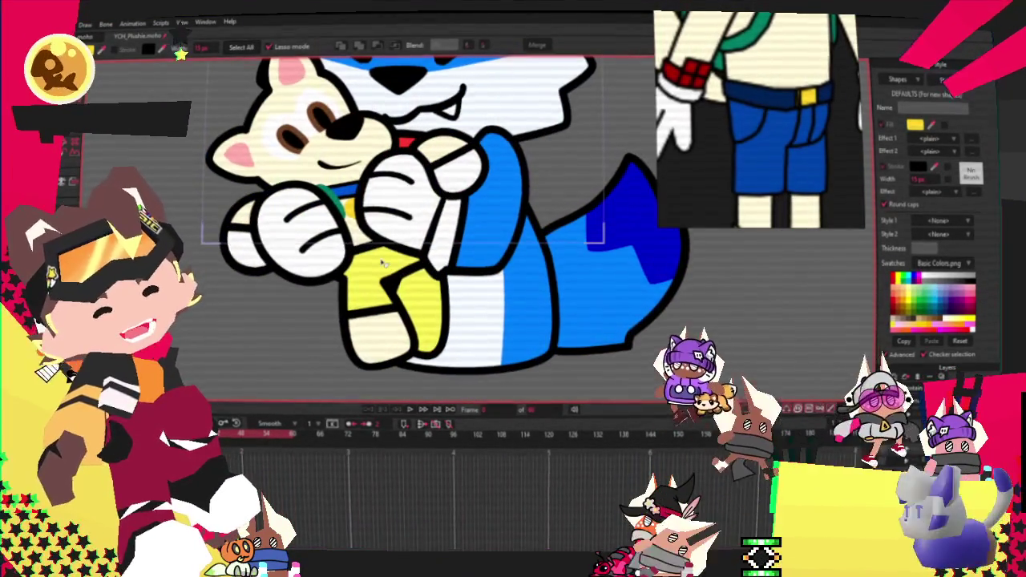
scroll(381, 311, "up", 3)
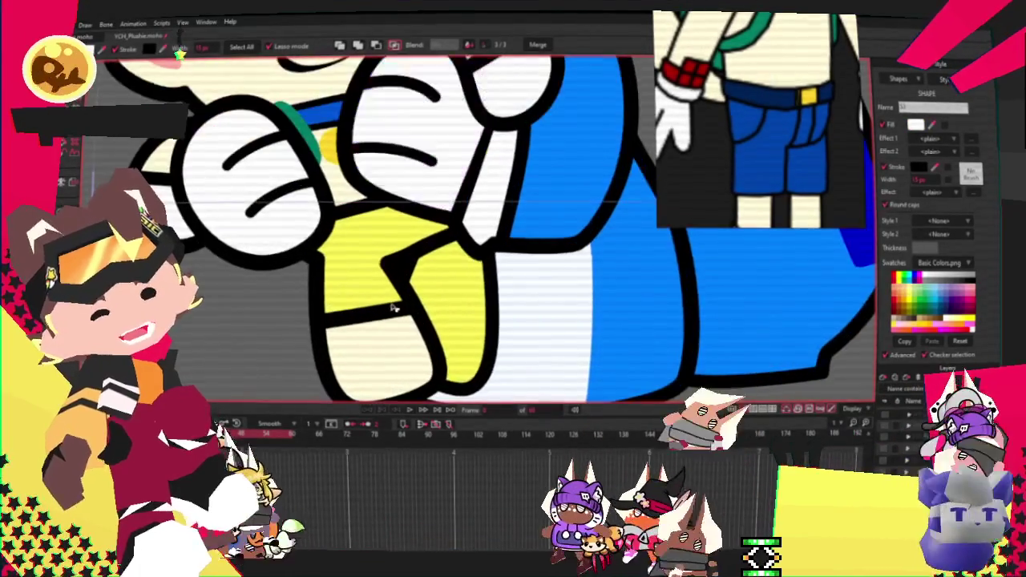
left_click(371, 307)
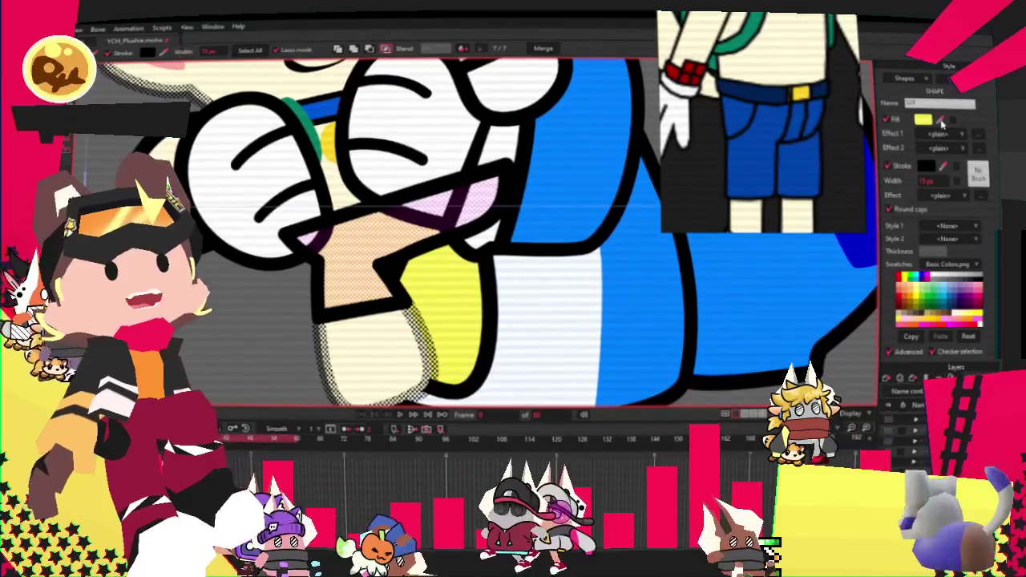
left_click_drag(943, 122, 751, 154)
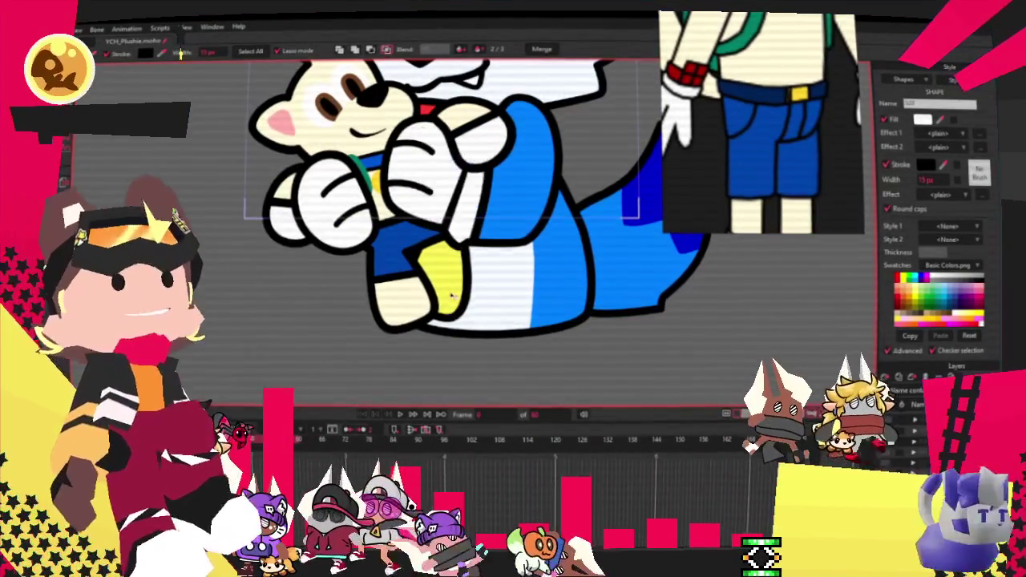
left_click(443, 273)
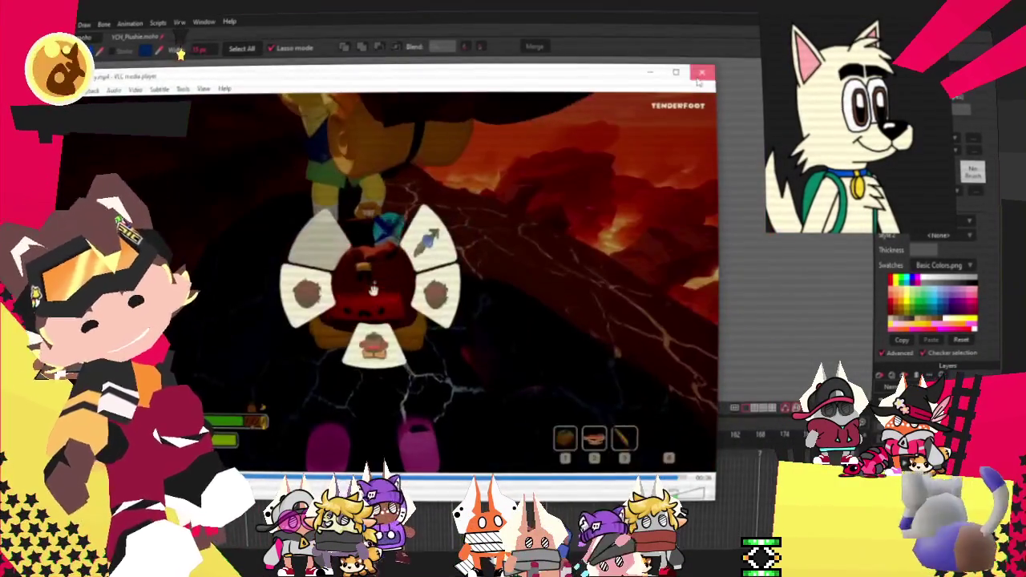
Close the VLC video to return to the Moho drawing
left_click(698, 79)
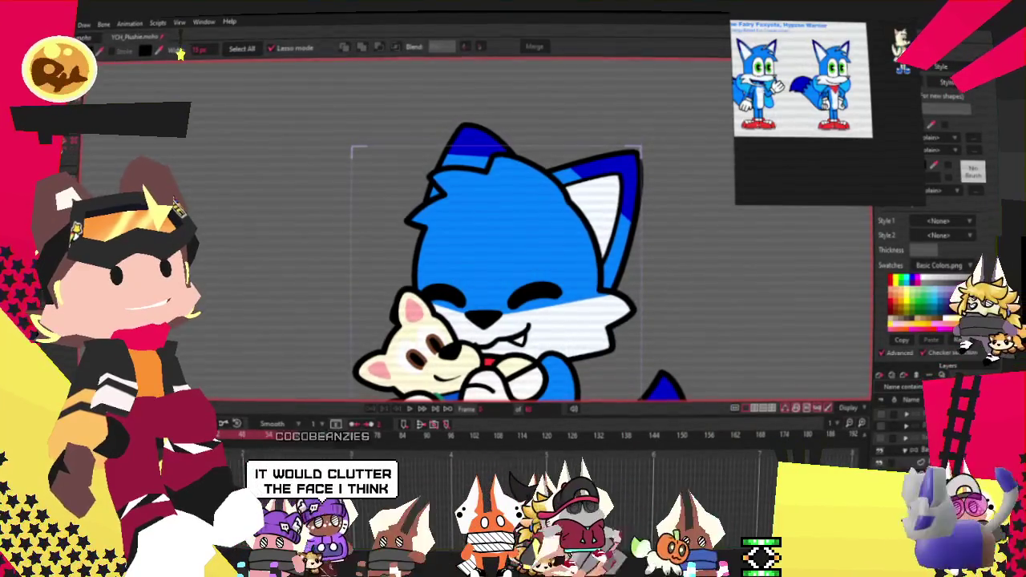
Check the fox's lower-face shape, then zoom in on the head's outline with the Curvature tool
key("m")
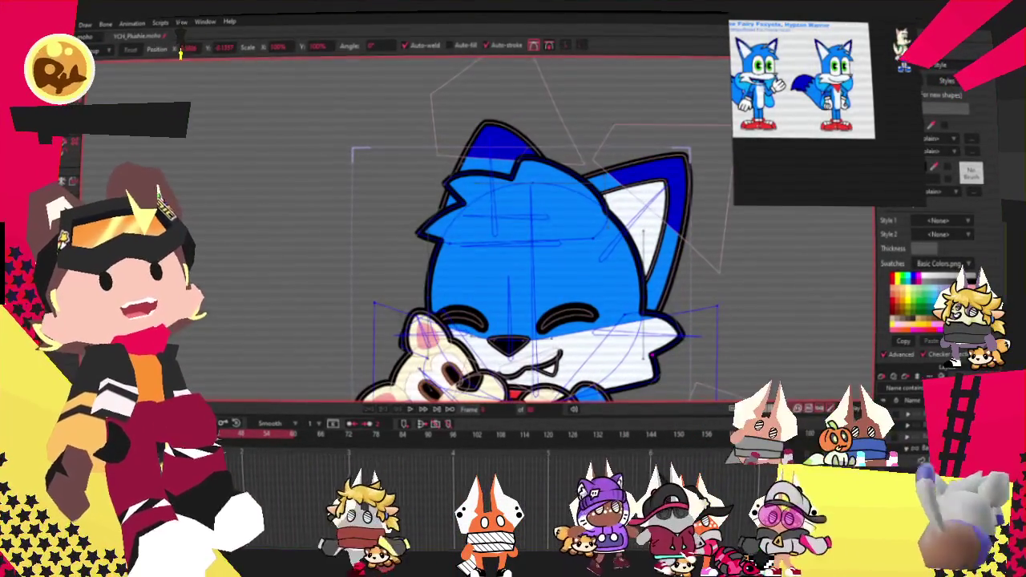
key("g")
left_click(594, 343)
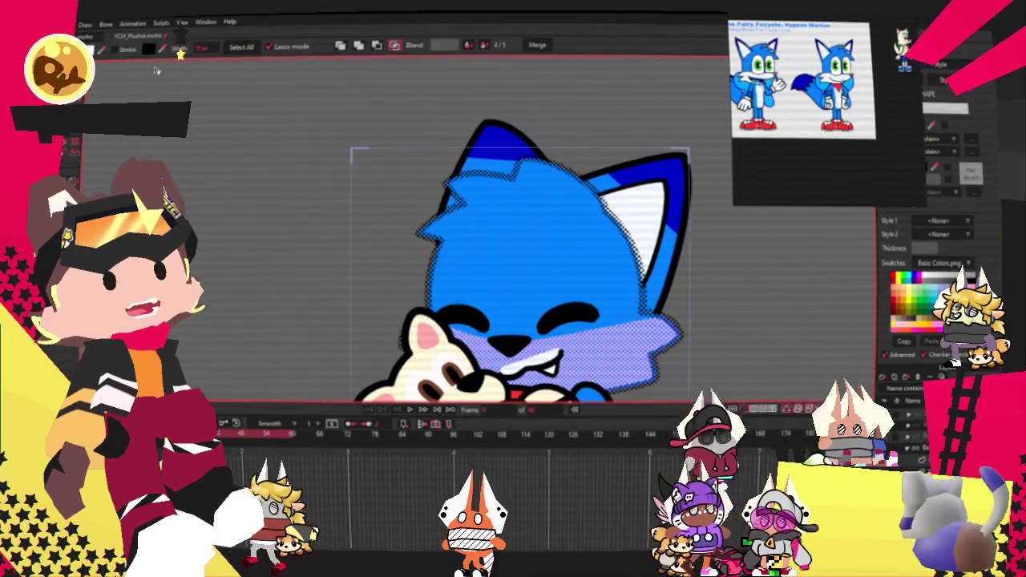
left_click(266, 199)
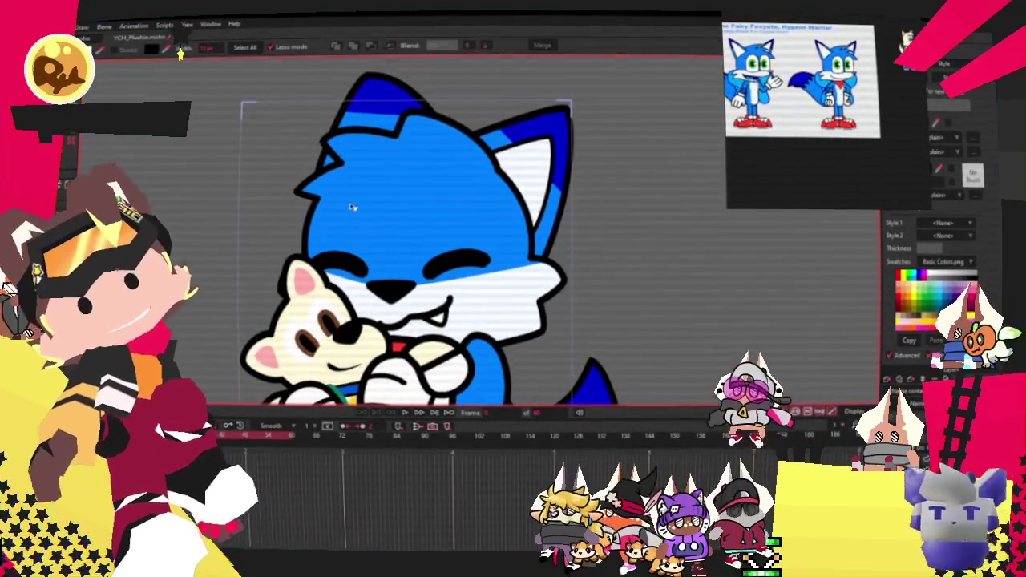
key("t")
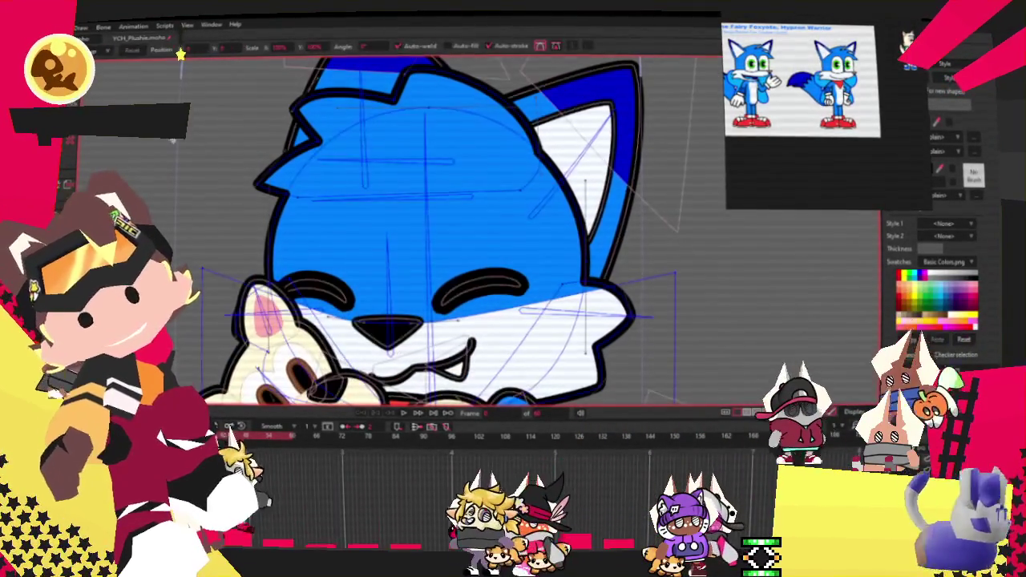
key("c")
scroll(207, 144, "up", 1)
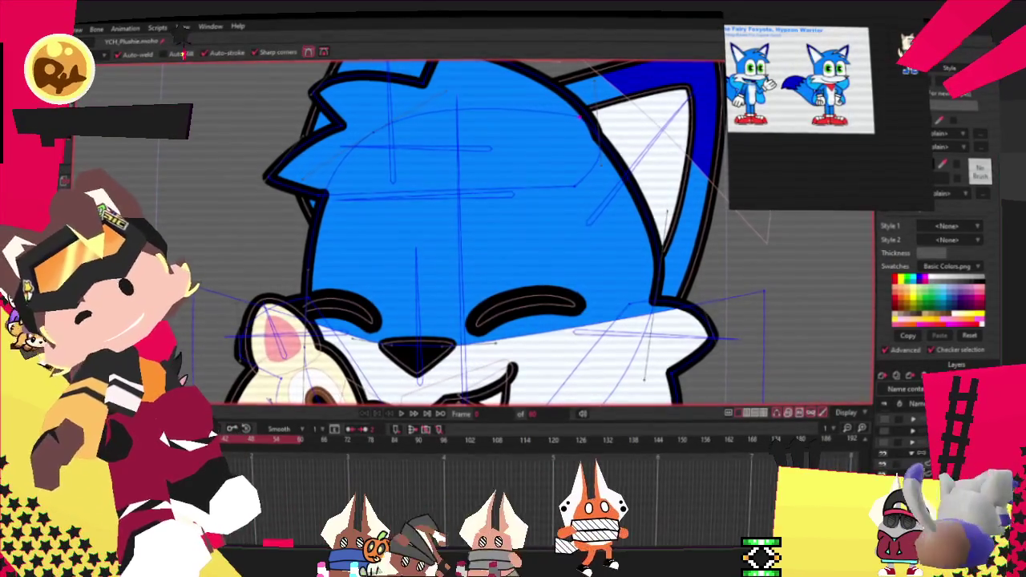
Pull the fox's ear outline point up toward the ear tip
key("c")
scroll(452, 203, "up", 5)
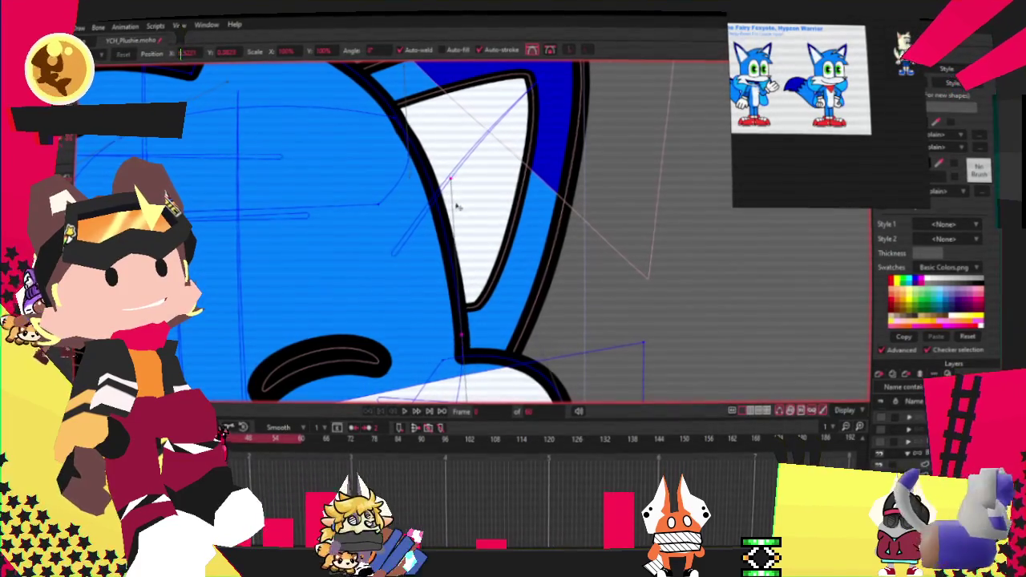
scroll(454, 205, "down", 4)
scroll(485, 282, "up", 2)
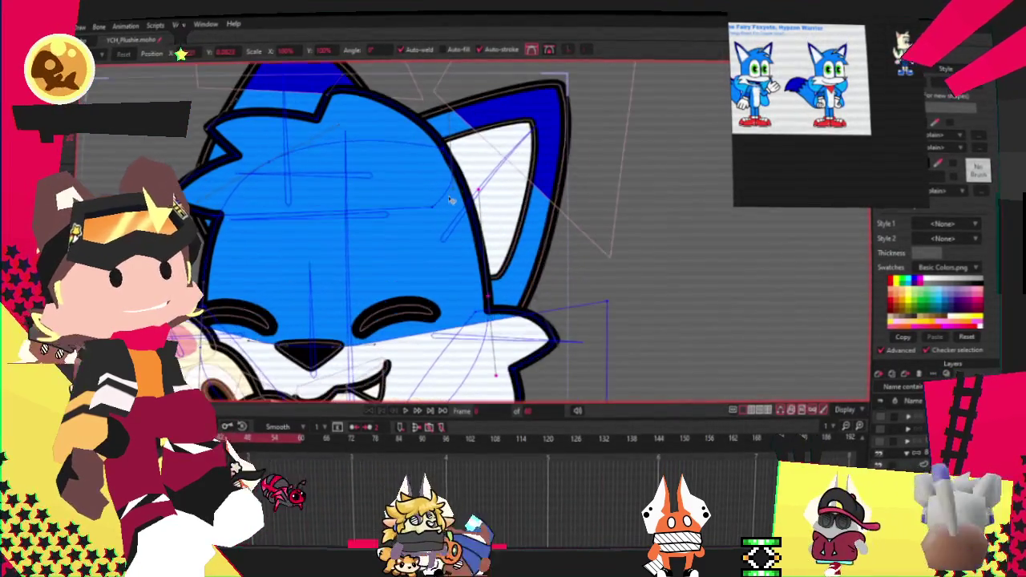
scroll(459, 124, "up", 2)
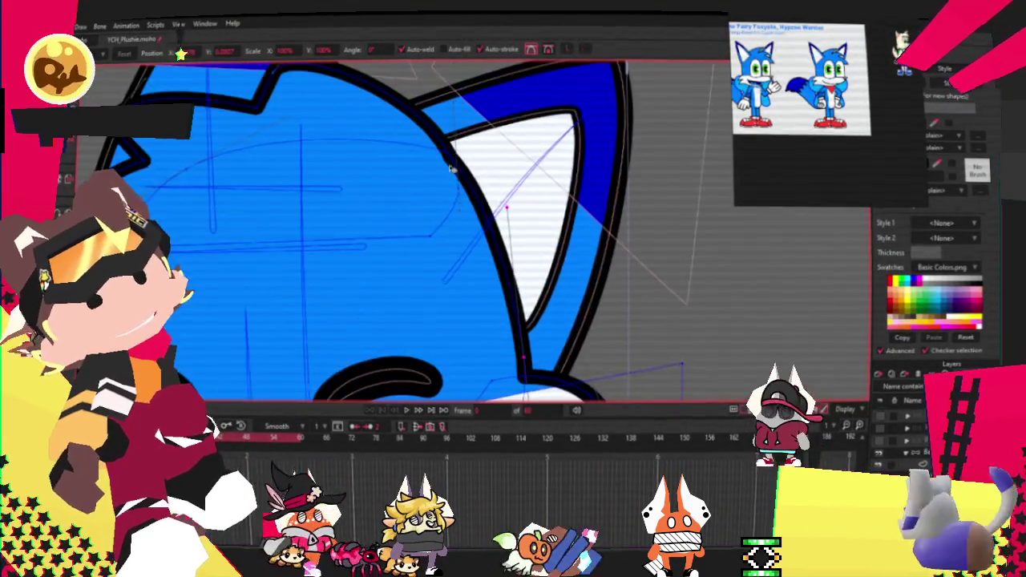
left_click(474, 199)
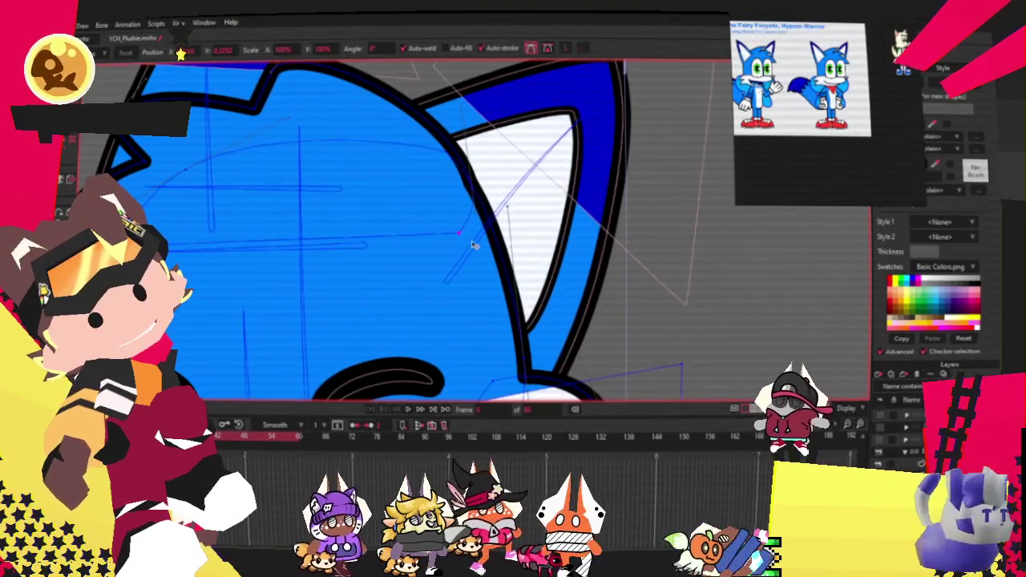
Reshape the spiky fur tufts and head outline by moving the spike tip points
scroll(481, 256, "down", 2)
scroll(481, 261, "up", 1)
scroll(461, 256, "down", 2)
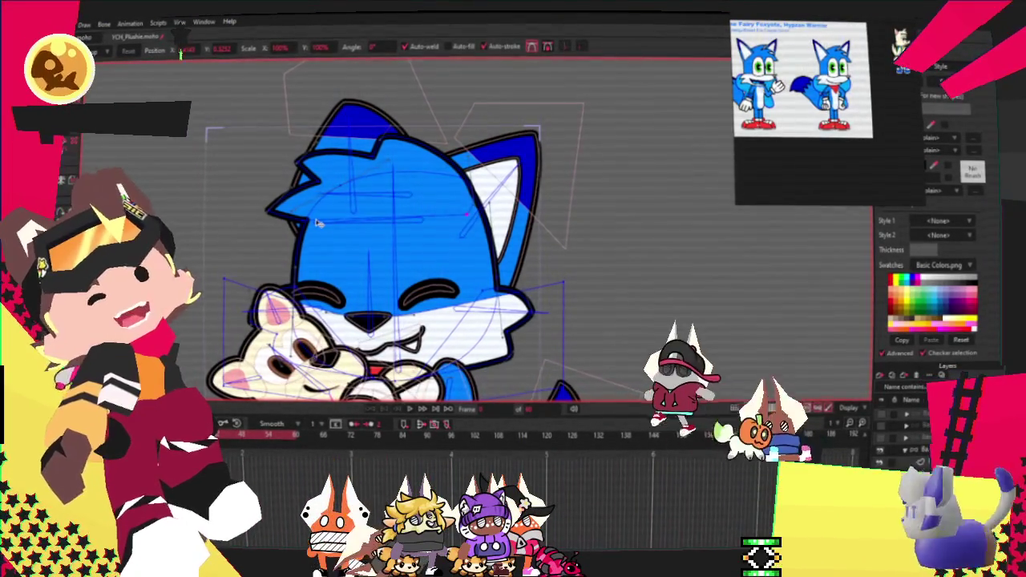
scroll(278, 248, "up", 1)
scroll(241, 224, "up", 1)
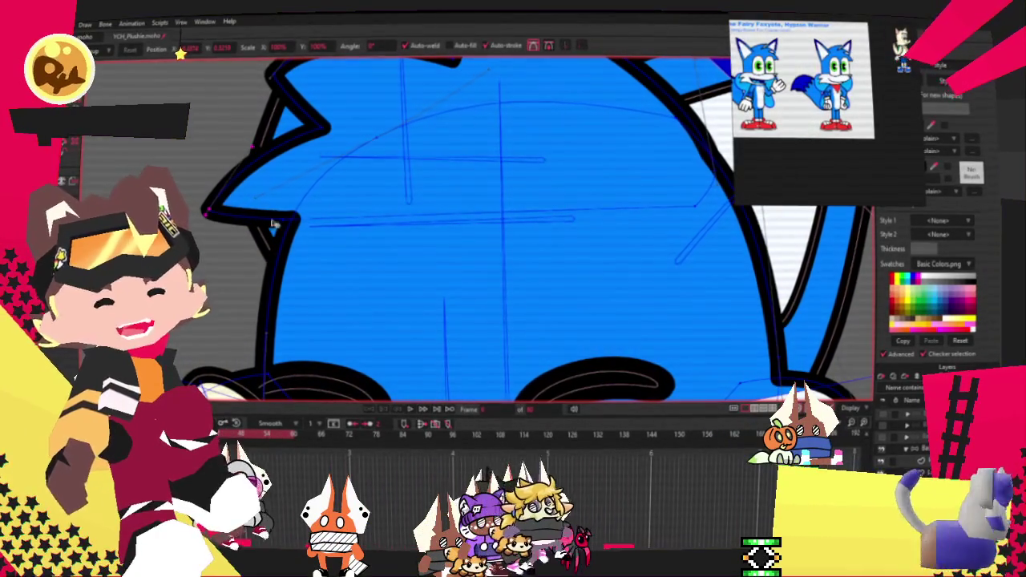
scroll(298, 250, "up", 1)
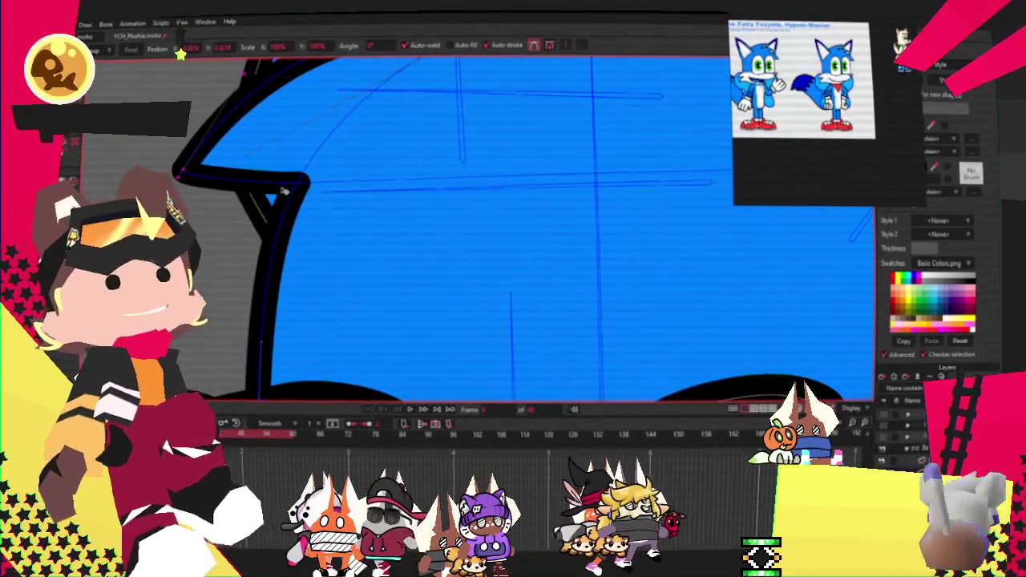
scroll(353, 192, "down", 2)
scroll(305, 152, "up", 1)
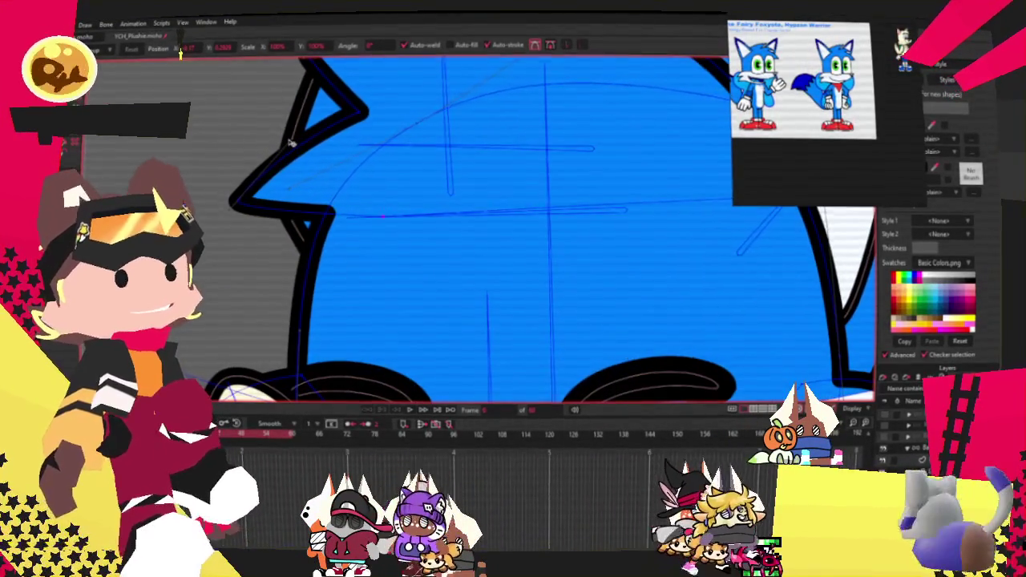
scroll(281, 129, "down", 2)
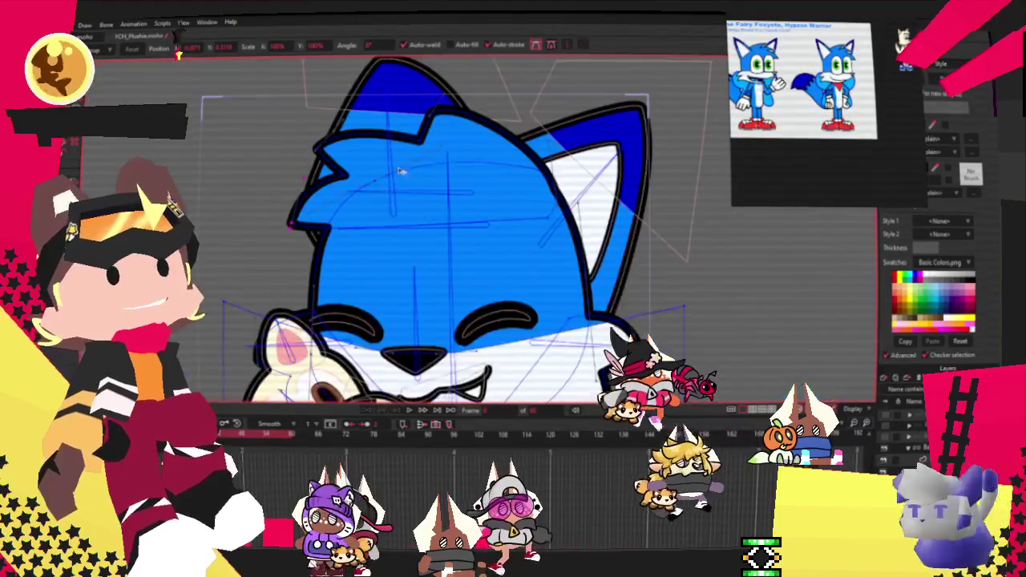
scroll(287, 142, "up", 2)
left_click_drag(427, 147, 485, 172)
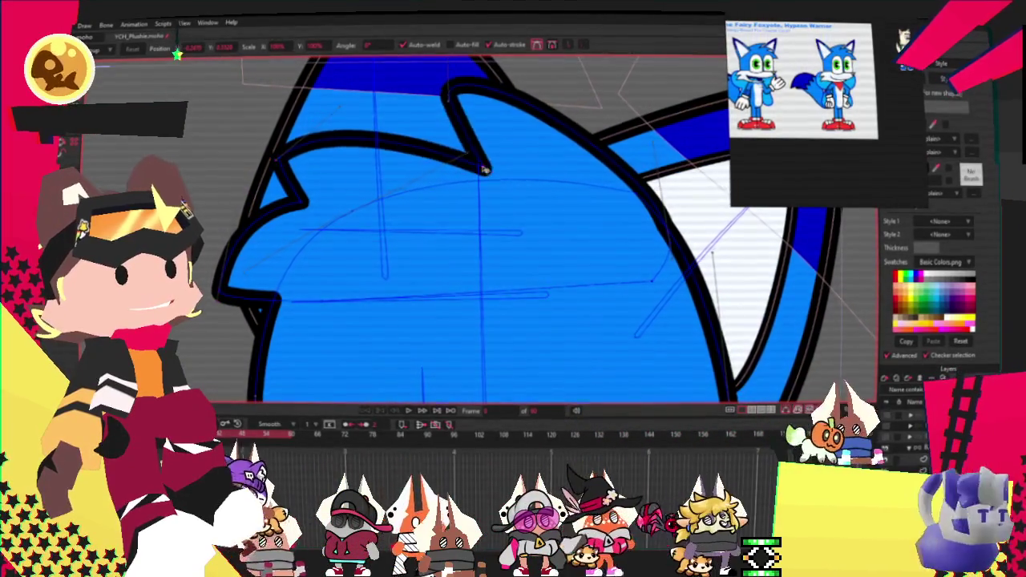
left_click_drag(475, 97, 525, 117)
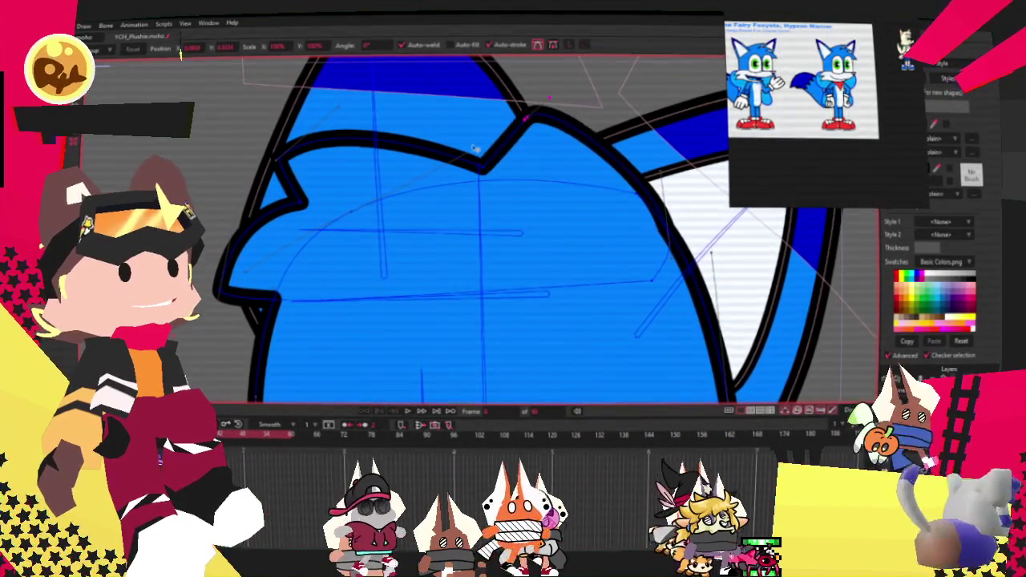
left_click_drag(295, 152, 311, 174)
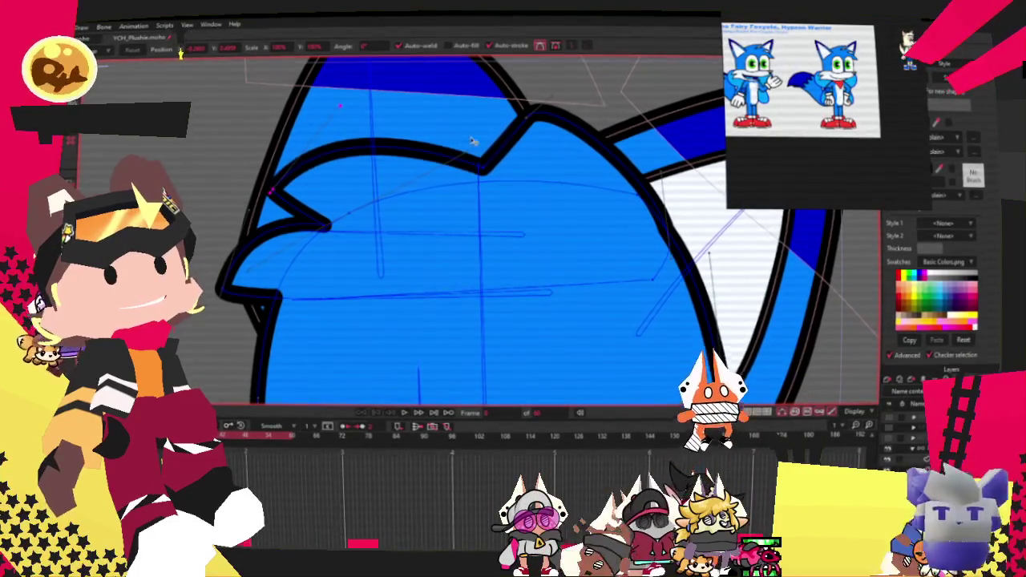
left_click_drag(486, 163, 478, 169)
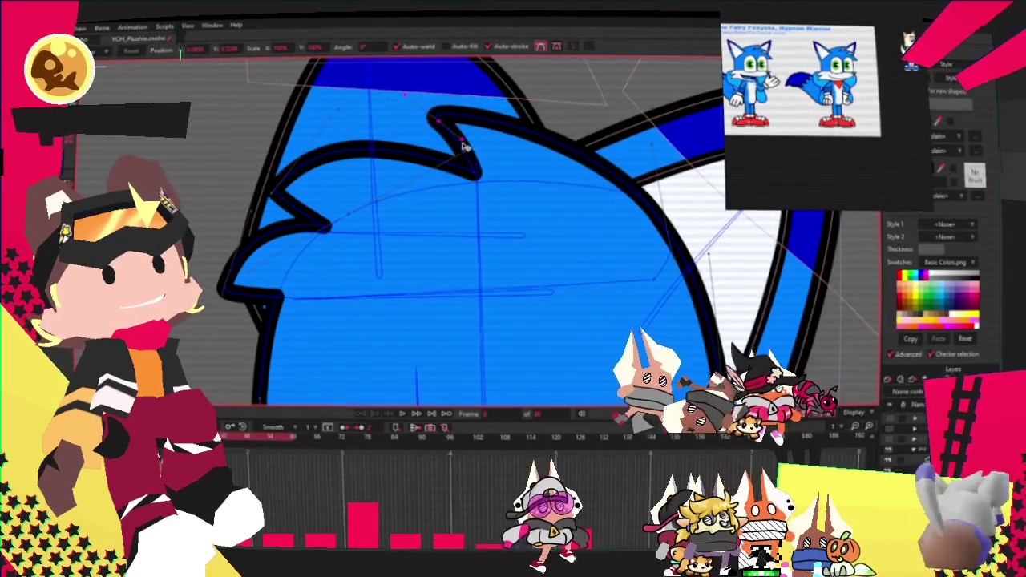
scroll(439, 134, "down", 5)
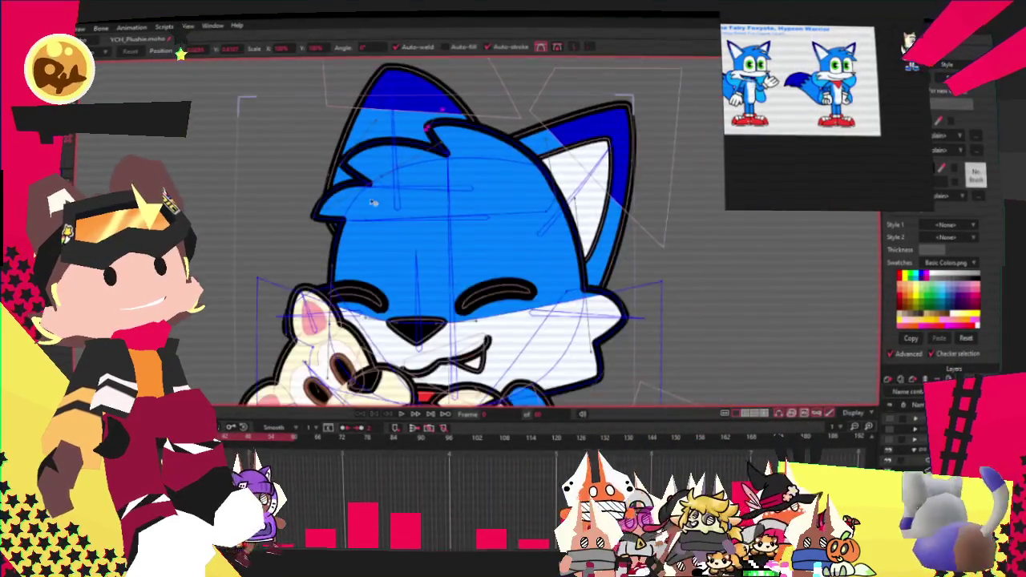
scroll(465, 202, "up", 5)
left_click_drag(465, 202, 455, 192)
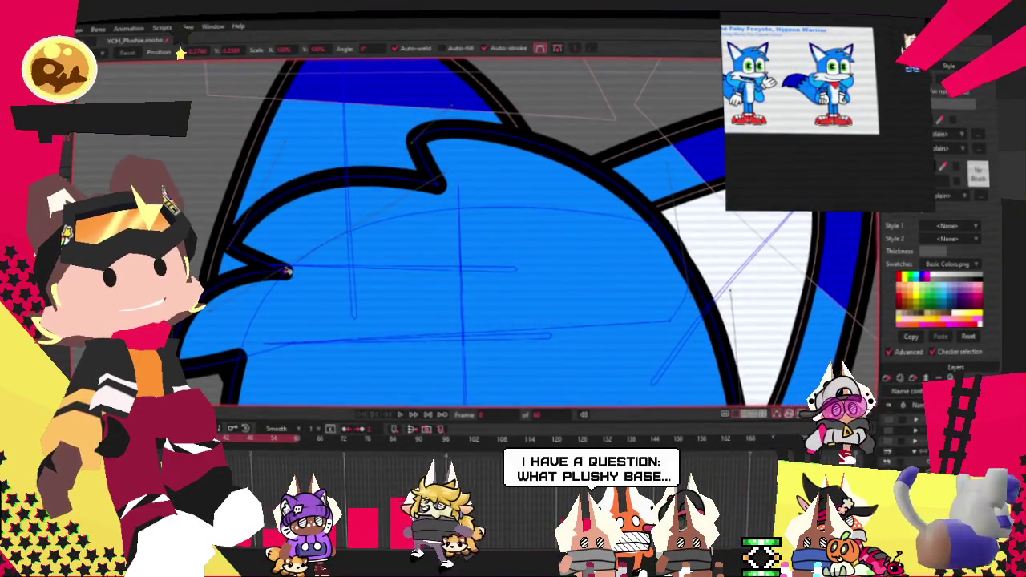
scroll(287, 272, "down", 3)
scroll(286, 235, "down", 1)
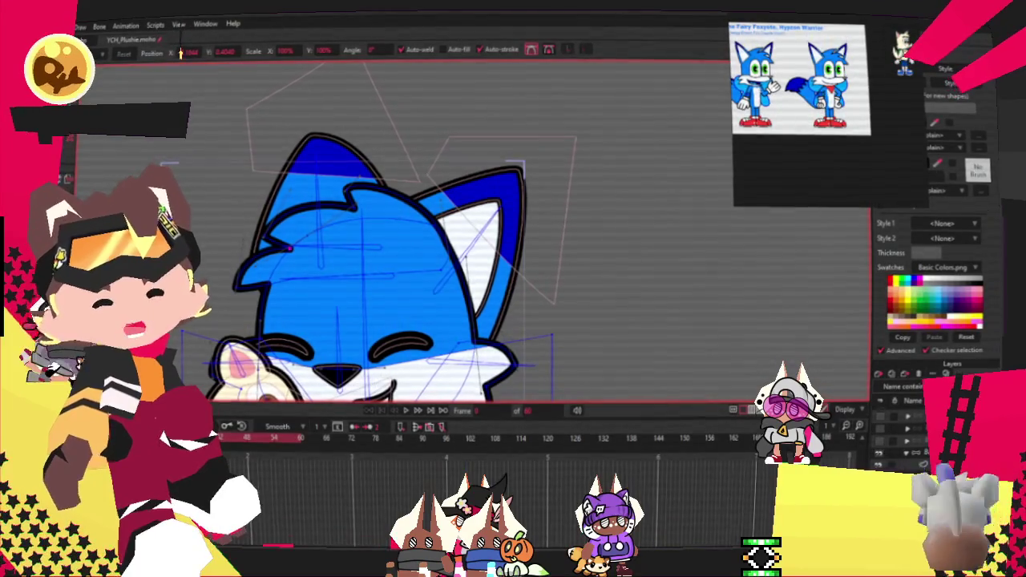
scroll(287, 232, "up", 3)
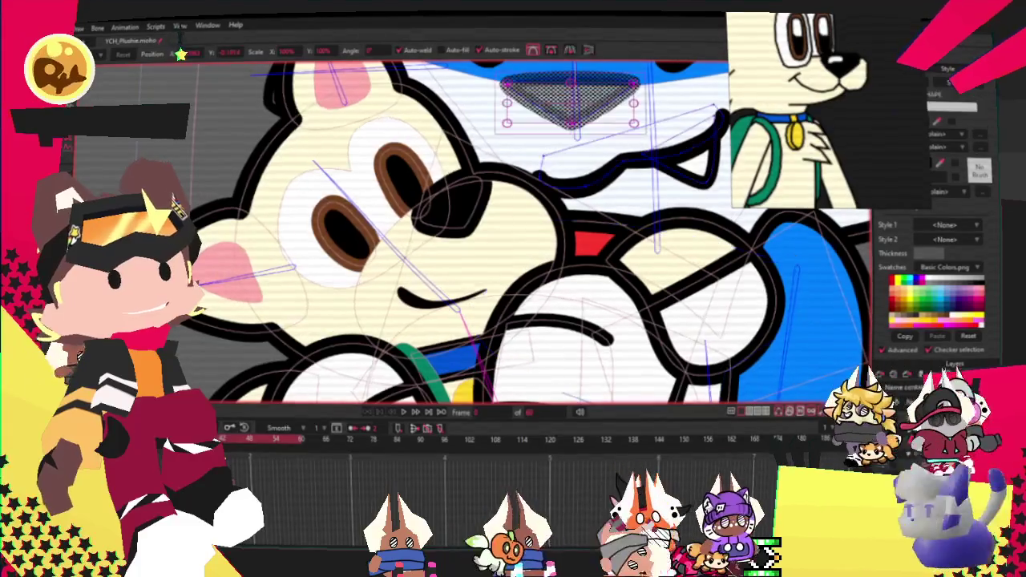
Taper the left end of the black zigzag stroke beside the fox's mouth
key("ctrl+a")
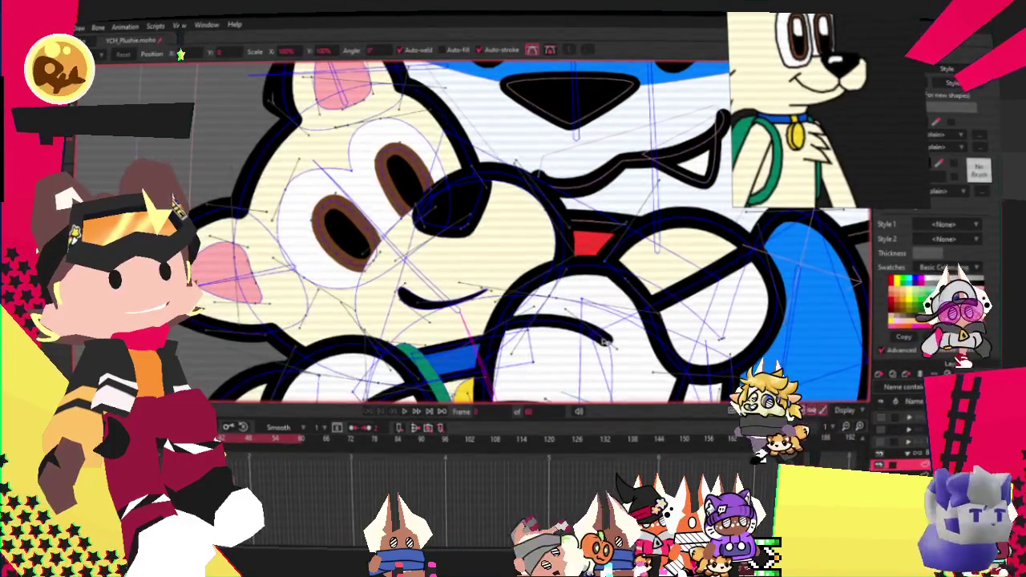
scroll(619, 345, "up", 4)
key("a")
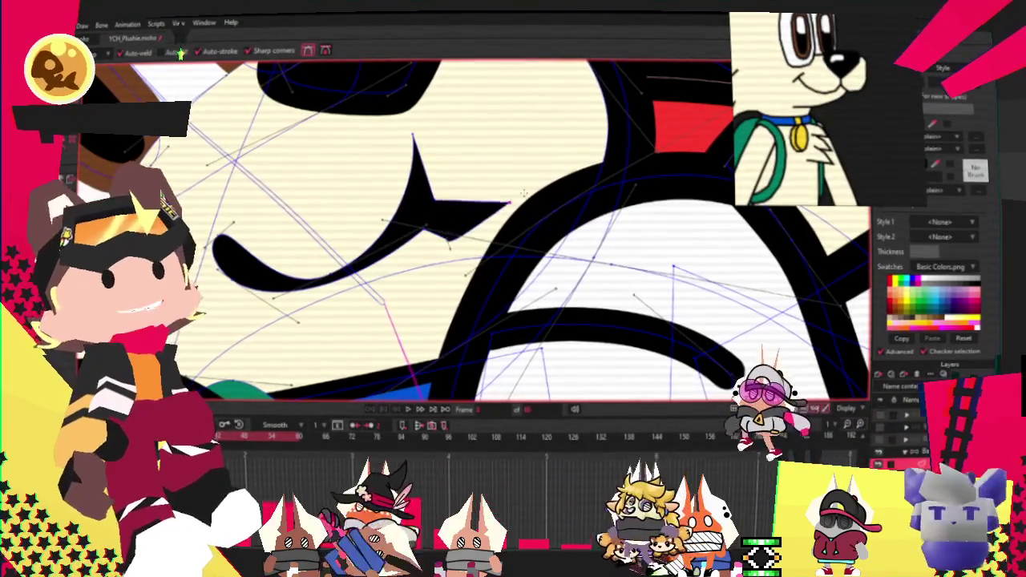
scroll(554, 172, "up", 3)
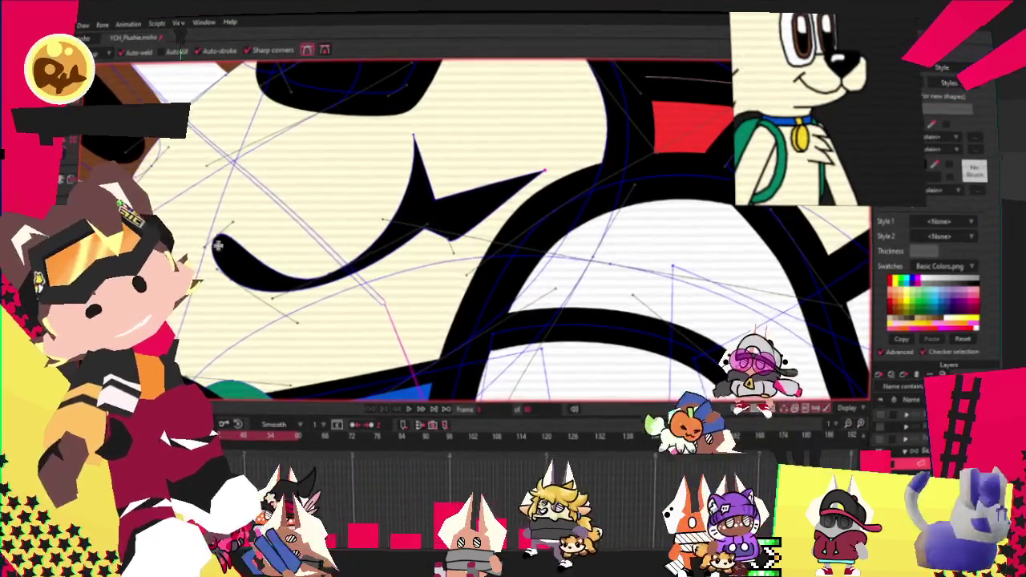
scroll(248, 243, "down", 2)
left_click_drag(248, 242, 227, 255)
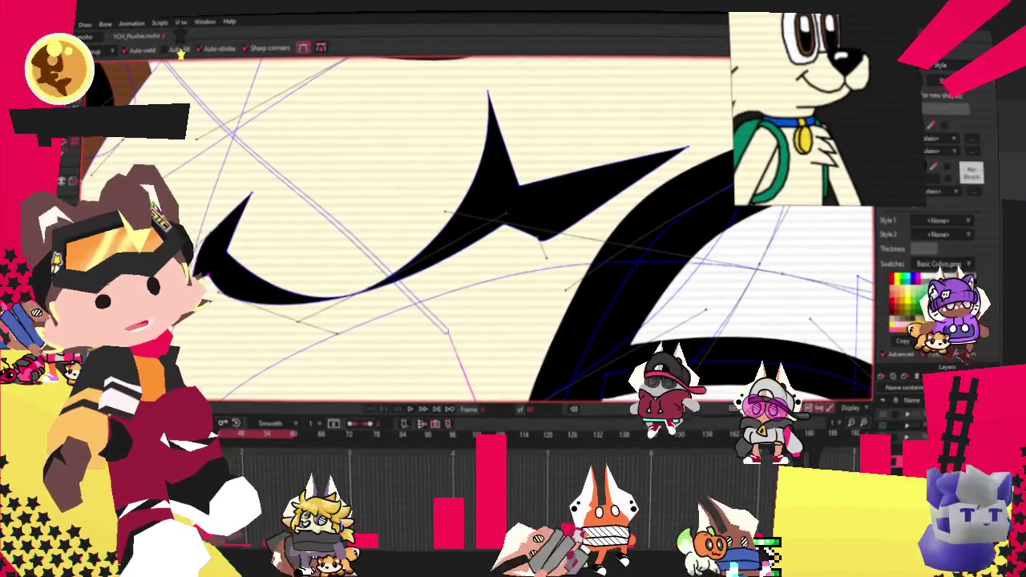
Widen the stroke's upper-left curve and select the points along its lower edge
key("c")
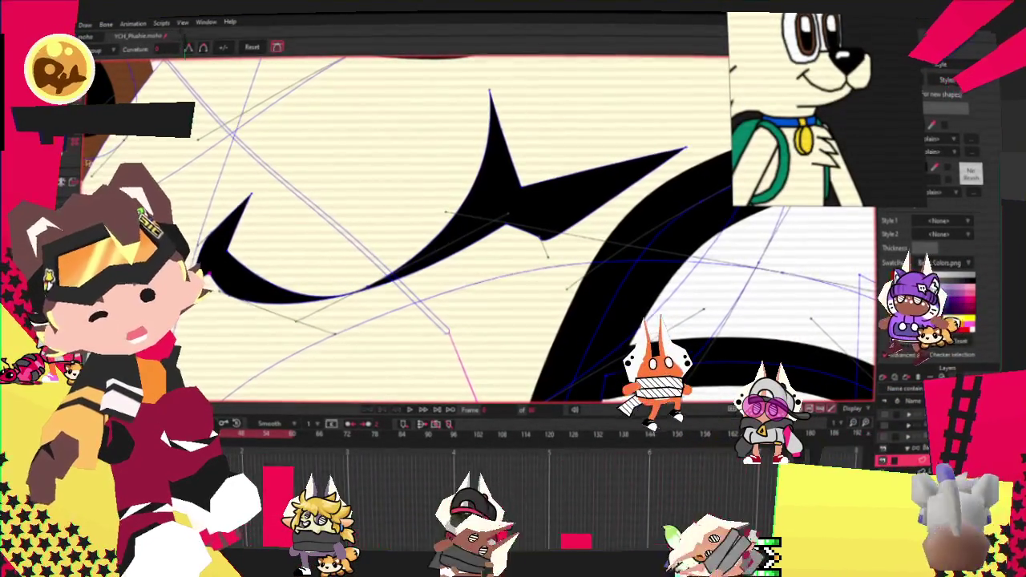
left_click(212, 177)
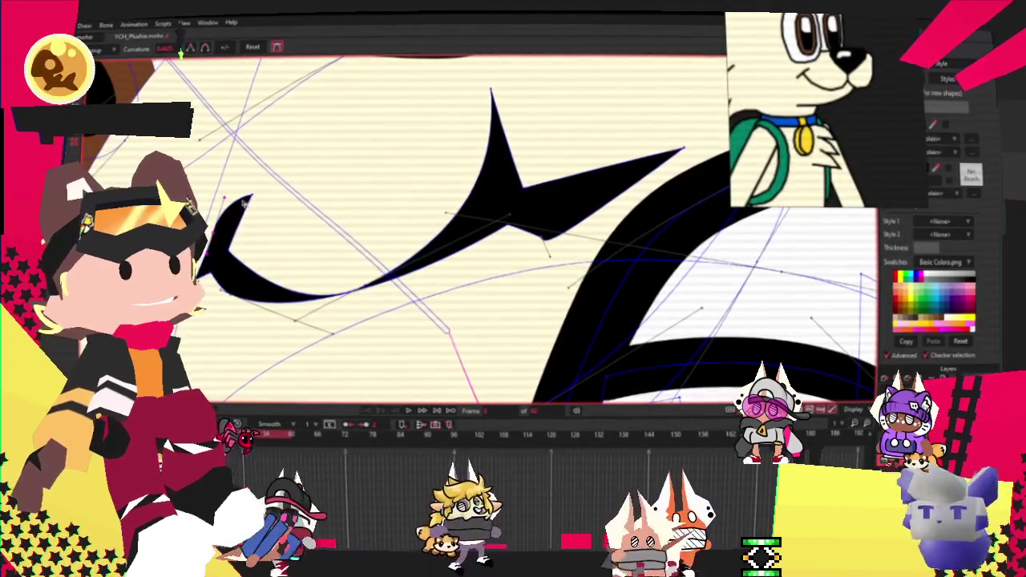
key("t")
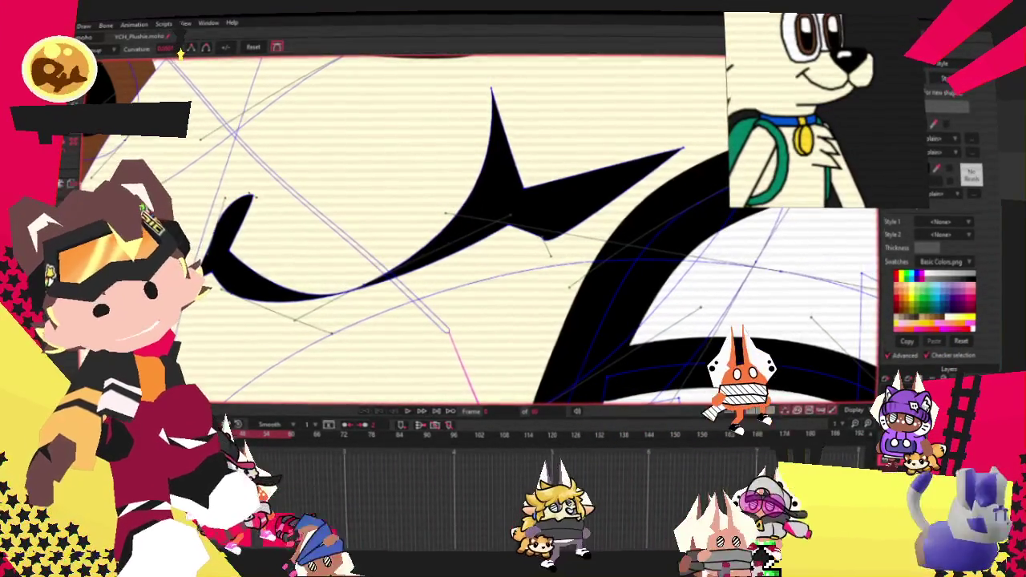
scroll(401, 225, "up", 2)
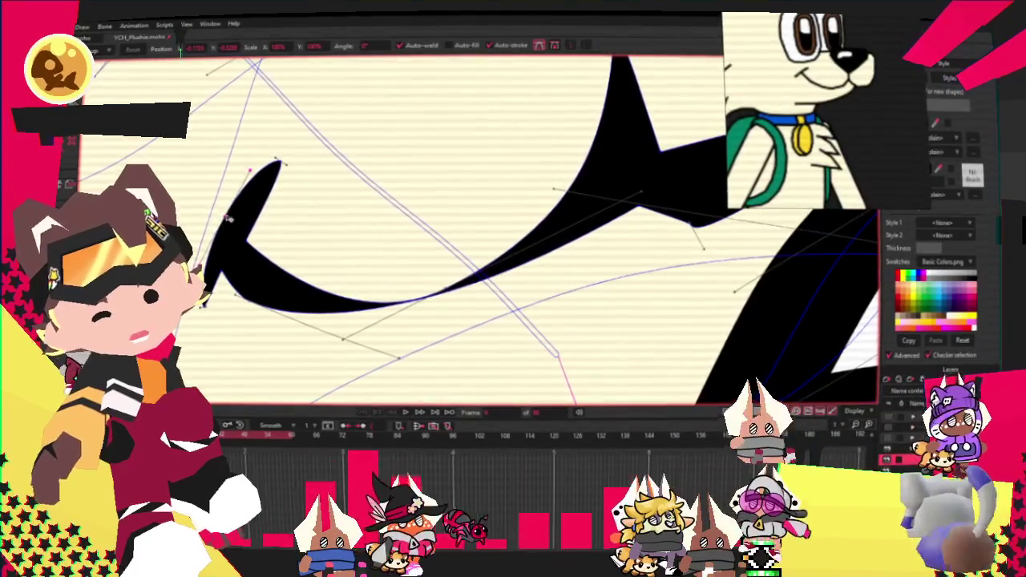
left_click_drag(213, 248, 239, 242)
key("c")
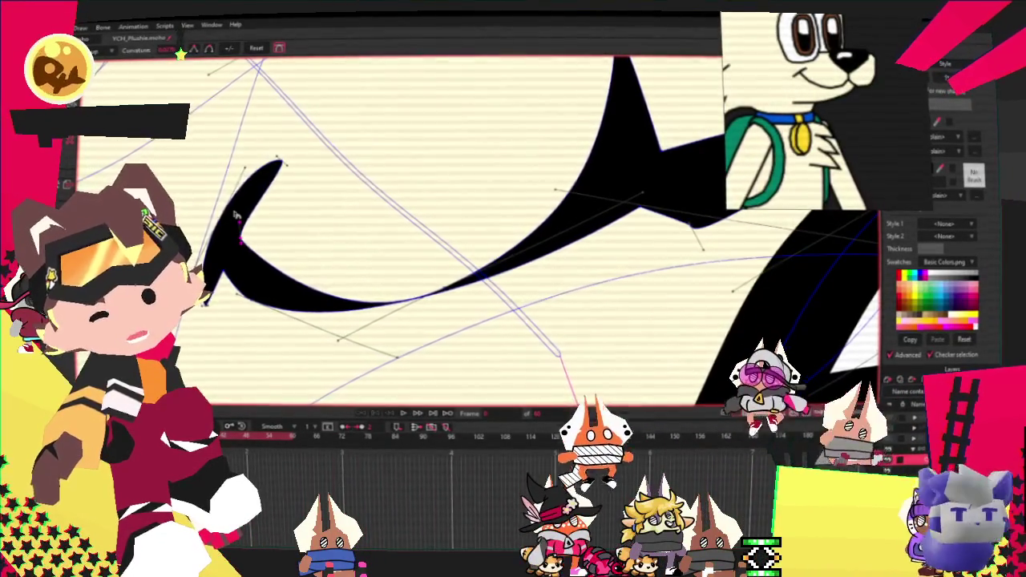
scroll(235, 218, "down", 2)
key("t")
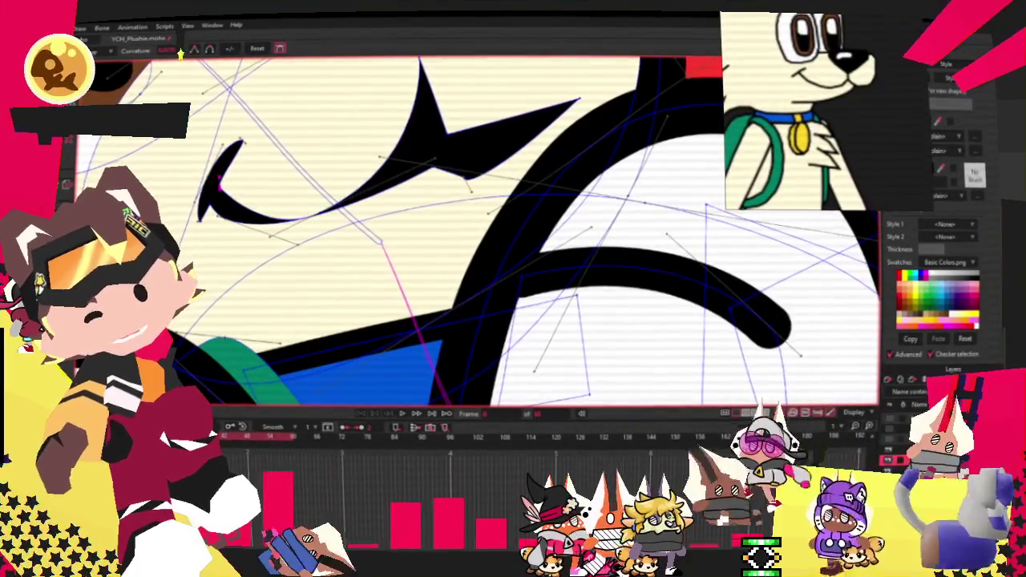
left_click_drag(225, 218, 285, 256)
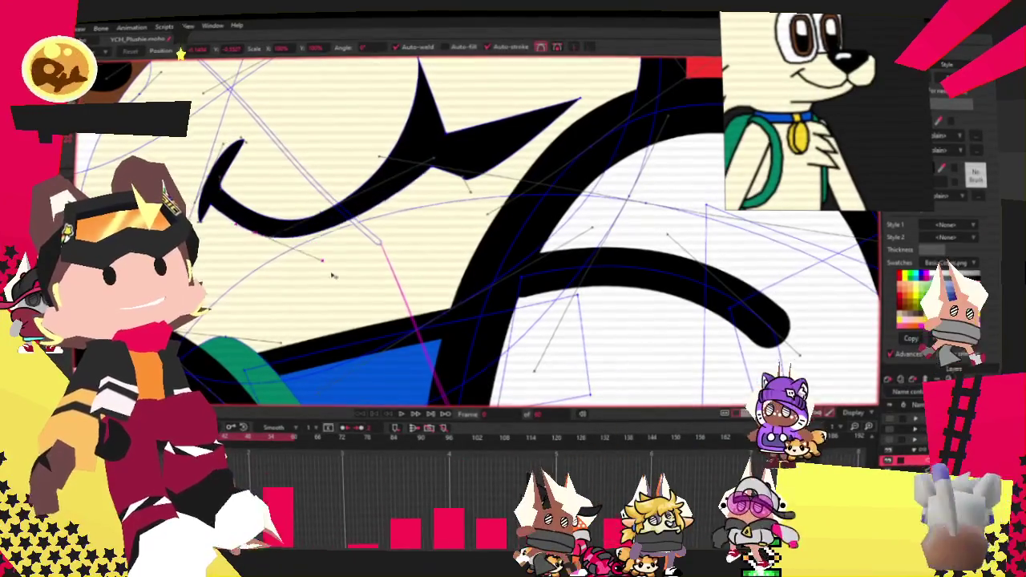
scroll(401, 170, "up", 2)
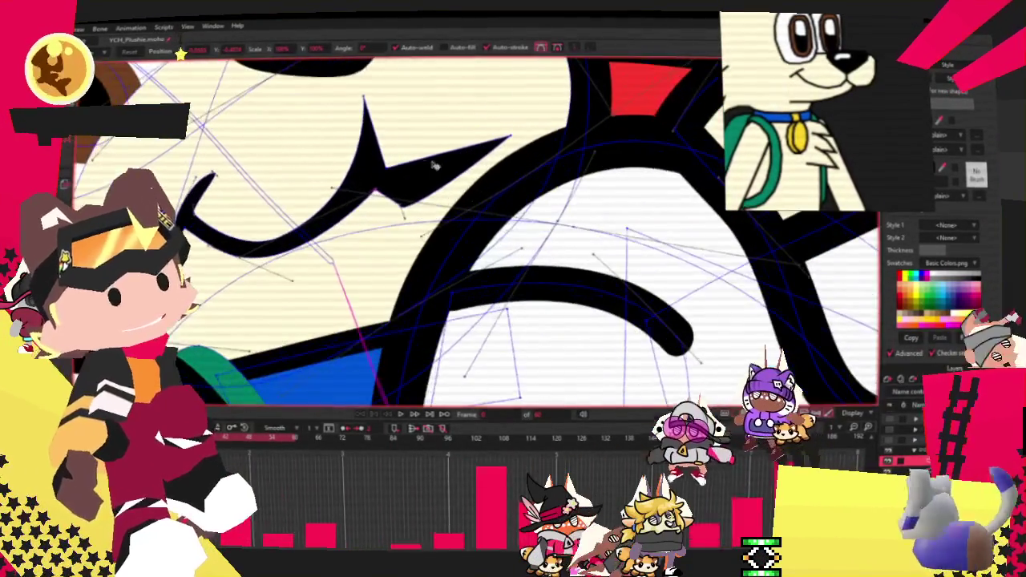
Select the zigzag's inner corner point and raise it higher
left_click(407, 178)
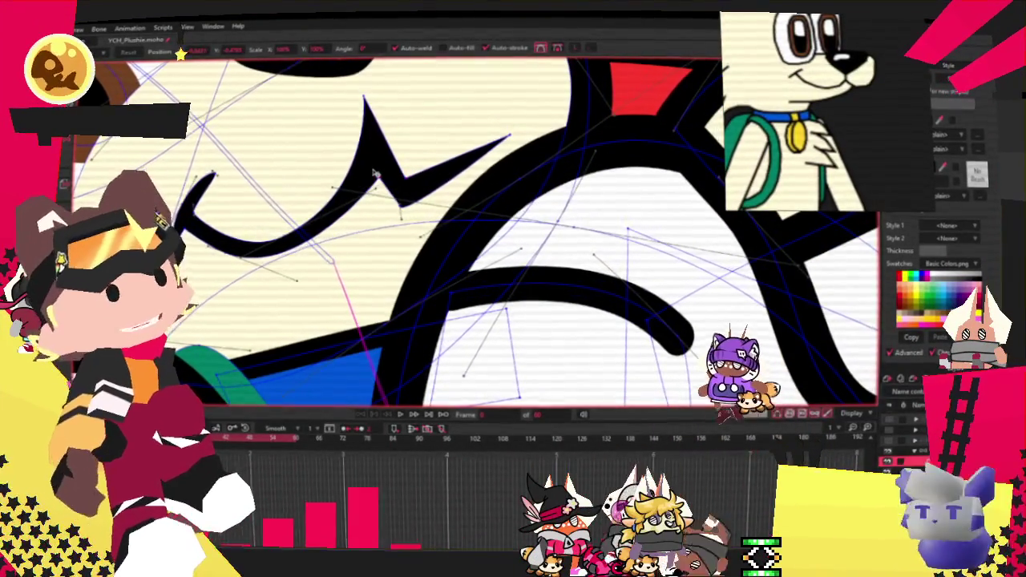
scroll(371, 172, "up", 2)
scroll(332, 149, "down", 2)
scroll(382, 255, "up", 2)
scroll(382, 255, "up", 2)
scroll(371, 296, "down", 2)
left_click(371, 297)
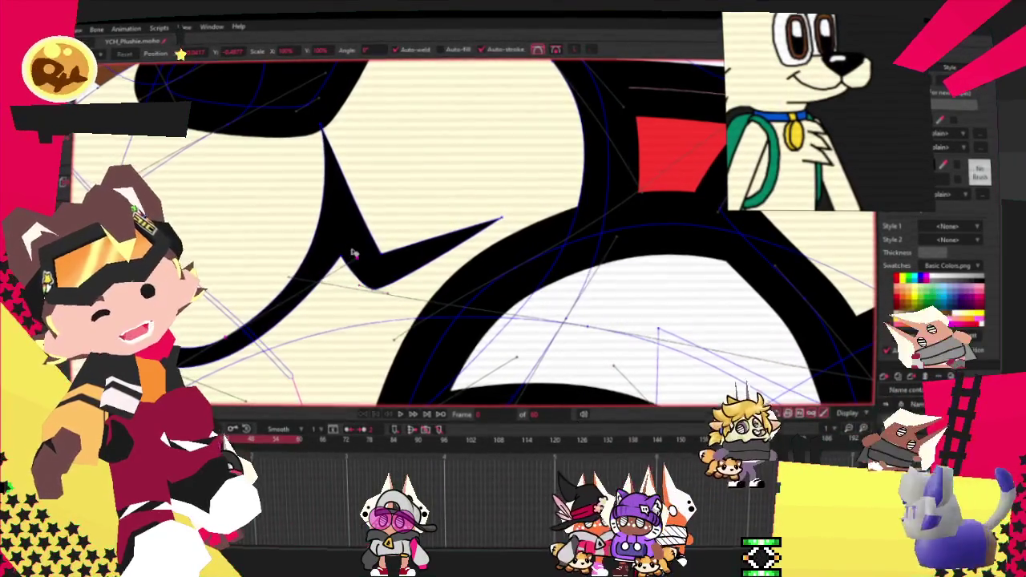
scroll(313, 210, "down", 2)
scroll(332, 207, "up", 1)
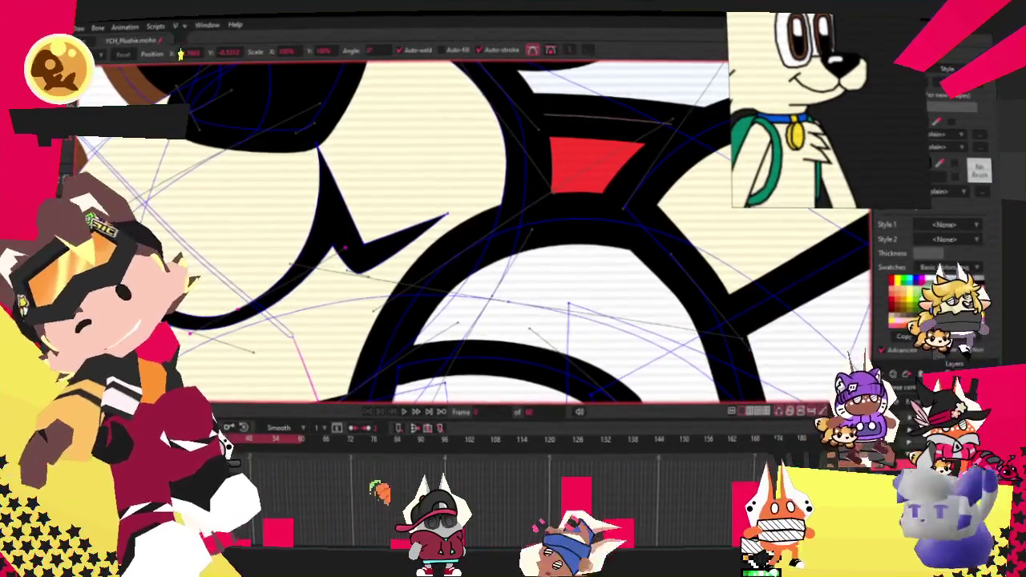
scroll(345, 247, "up", 2)
scroll(346, 251, "up", 1)
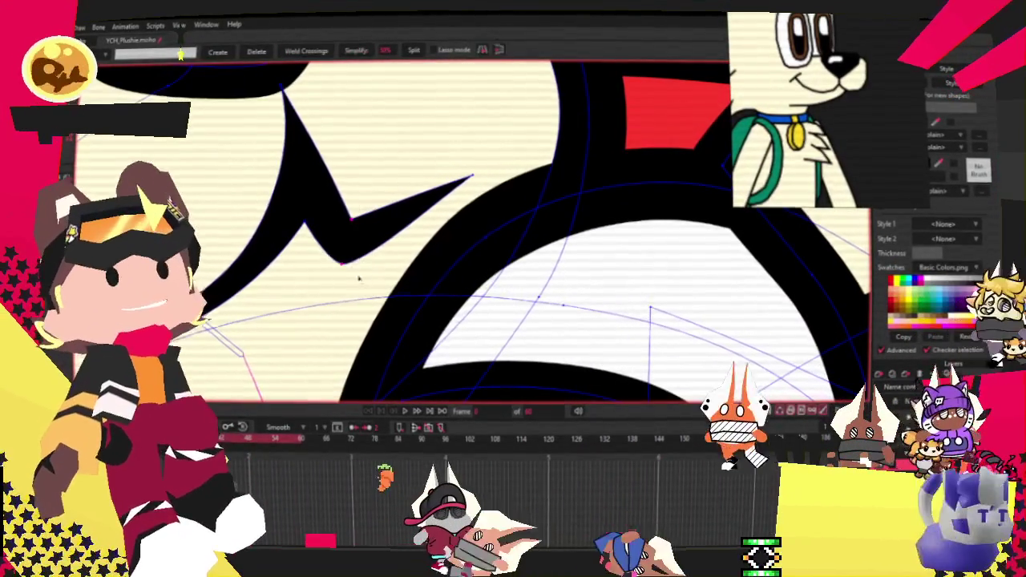
scroll(363, 290, "up", 2)
key("c")
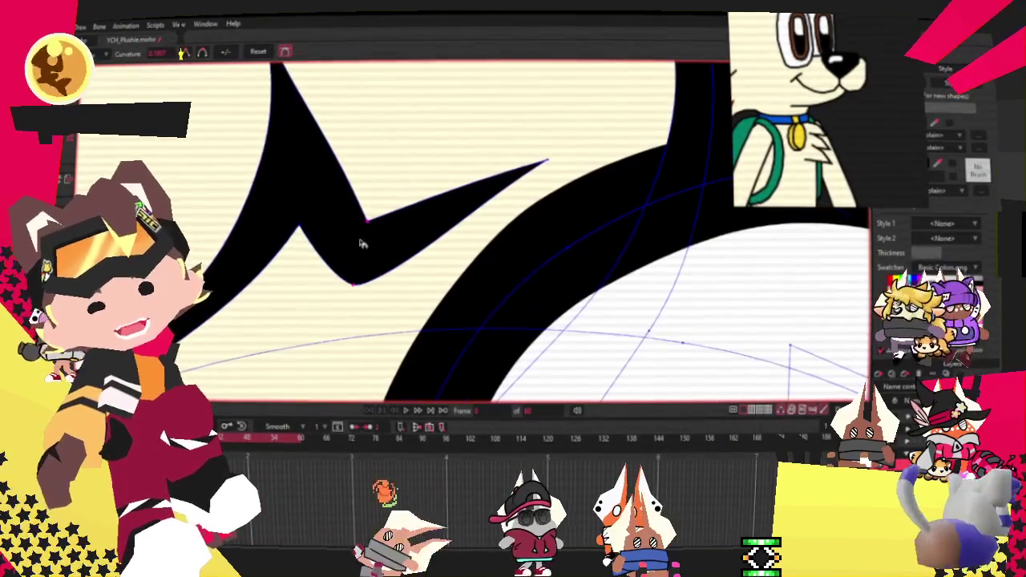
key("t")
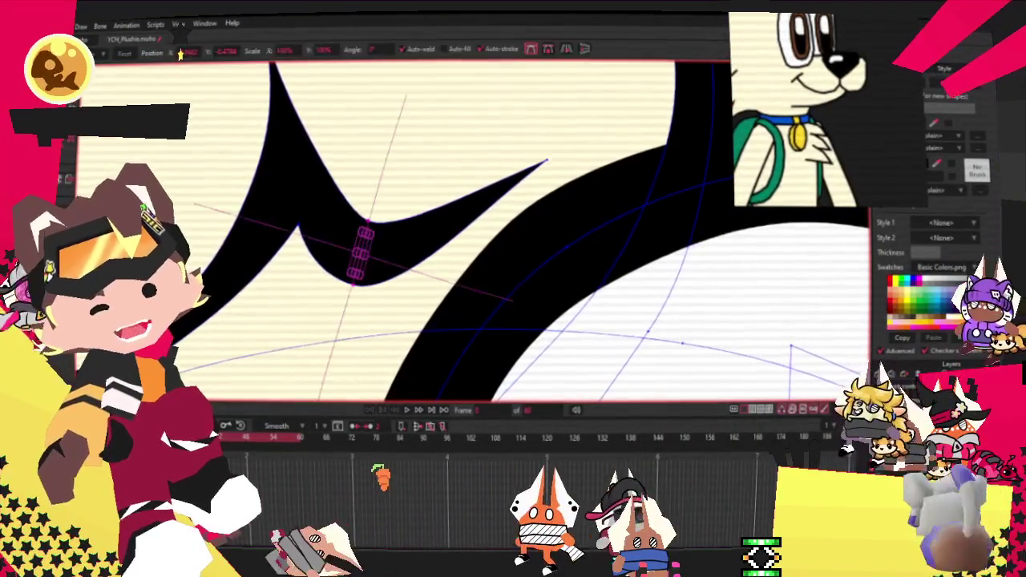
scroll(303, 205, "up", 2)
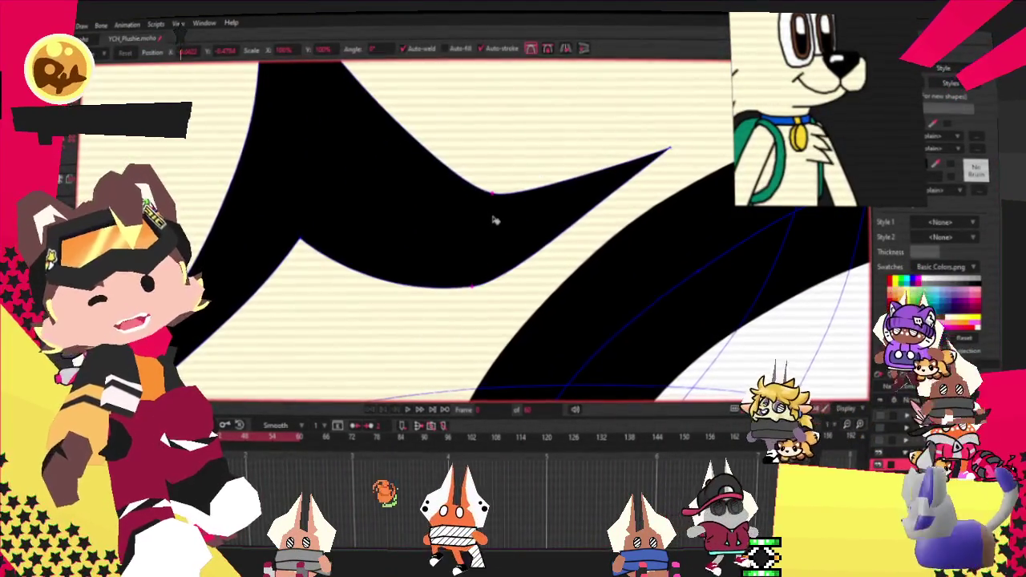
scroll(433, 225, "down", 3)
scroll(436, 230, "up", 2)
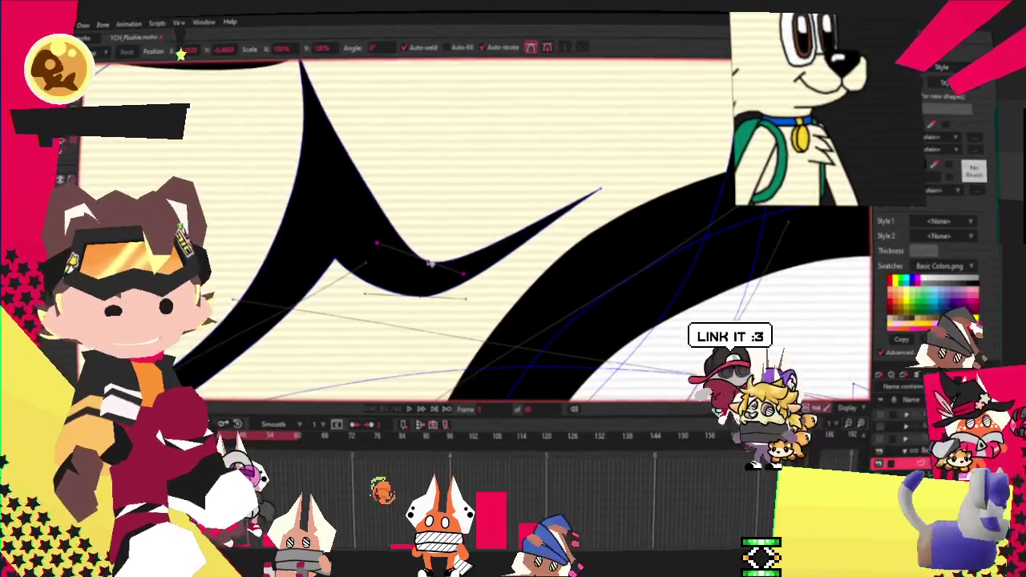
left_click_drag(430, 263, 434, 249)
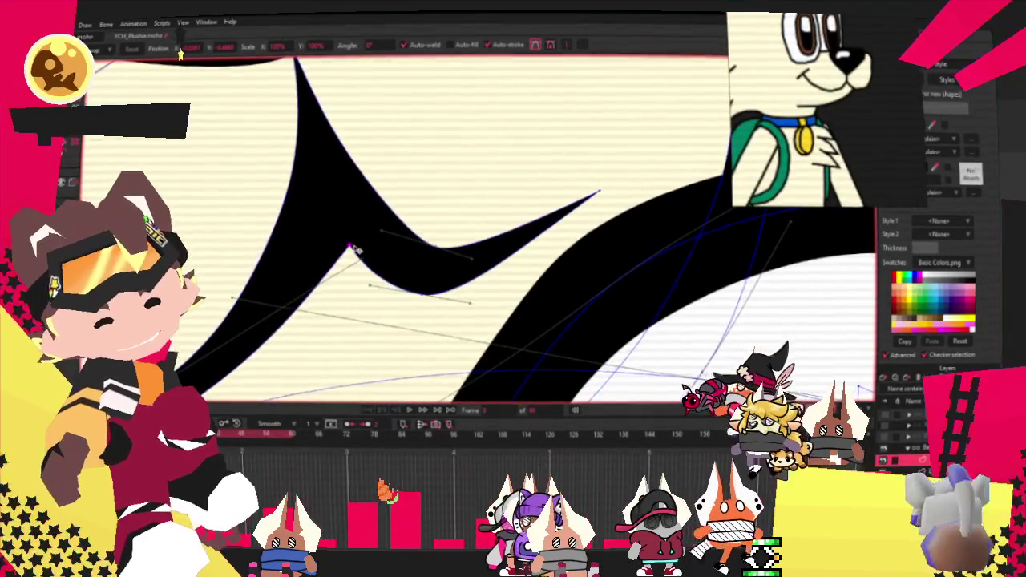
Pull the inner corner's curve handle left to soften the bend
scroll(361, 249, "down", 5)
scroll(384, 256, "up", 2)
scroll(419, 270, "up", 3)
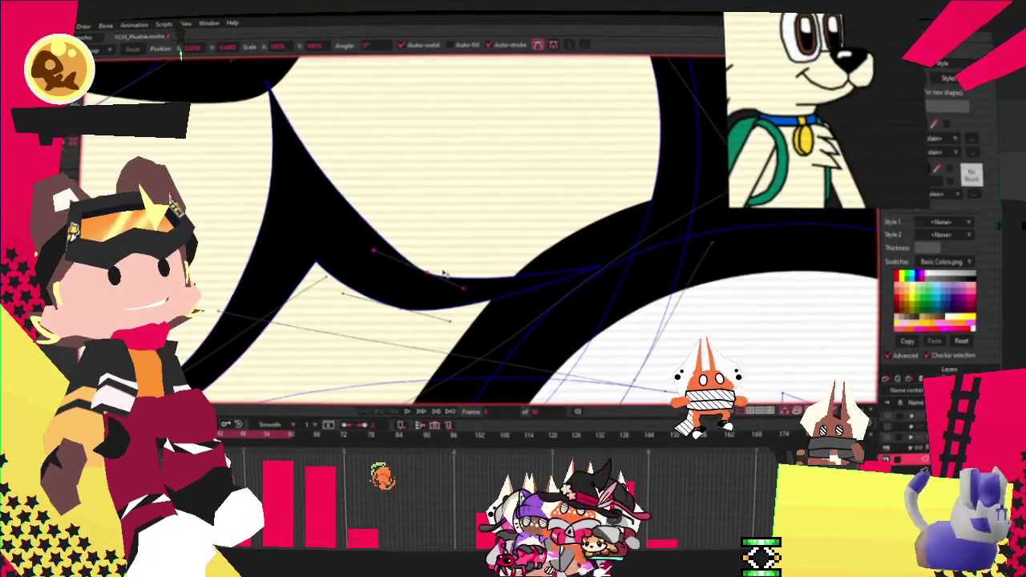
left_click_drag(375, 250, 322, 255)
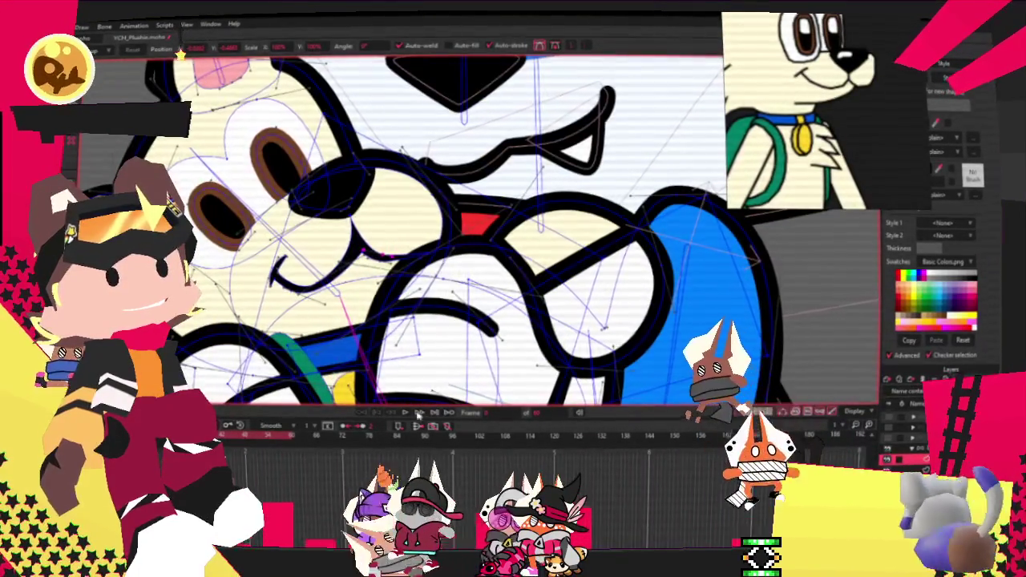
Preview the animation, then stretch the plushie's smile curve further to the left
left_click(421, 414)
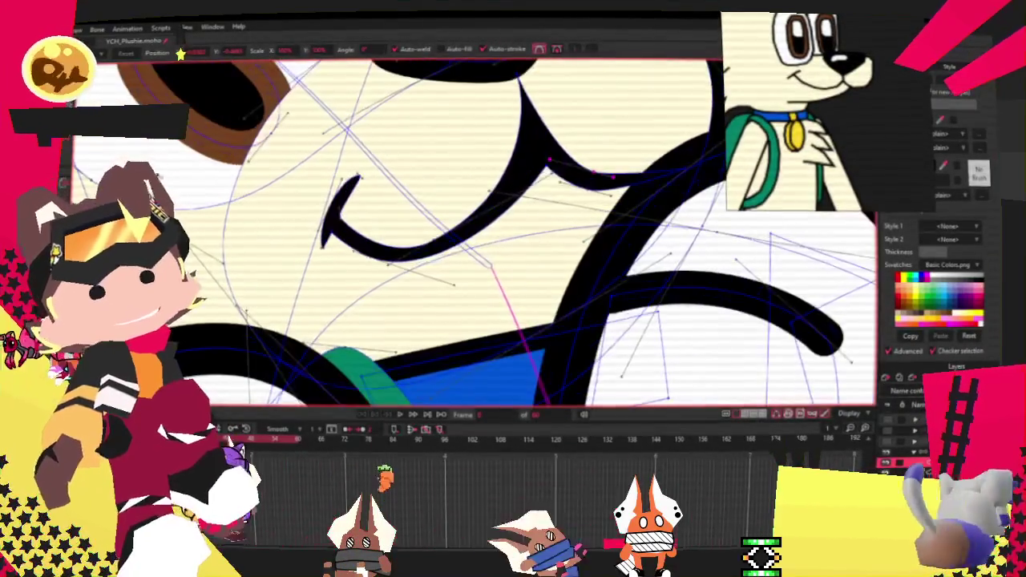
left_click_drag(310, 158, 449, 289)
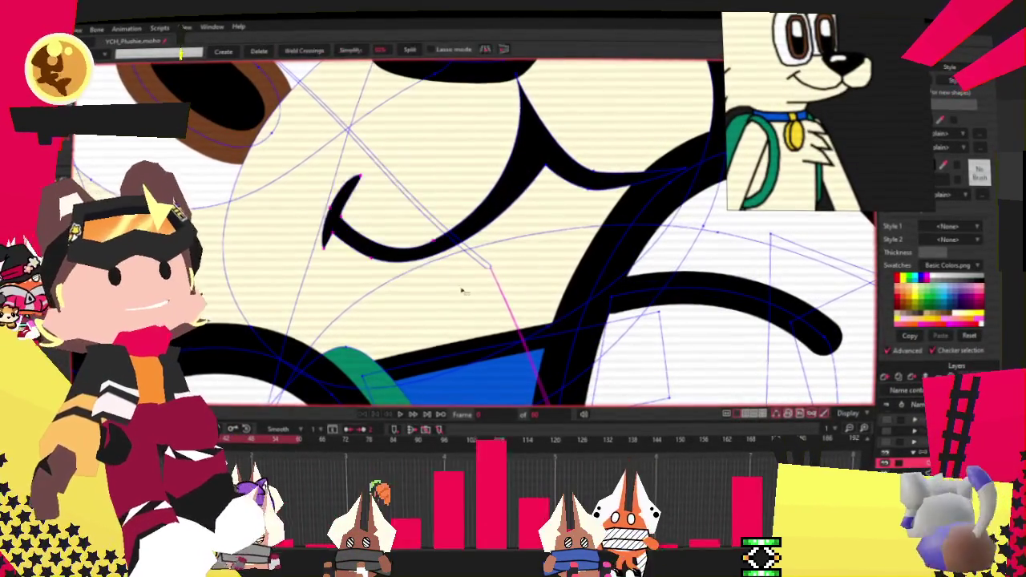
left_click_drag(319, 251, 298, 253)
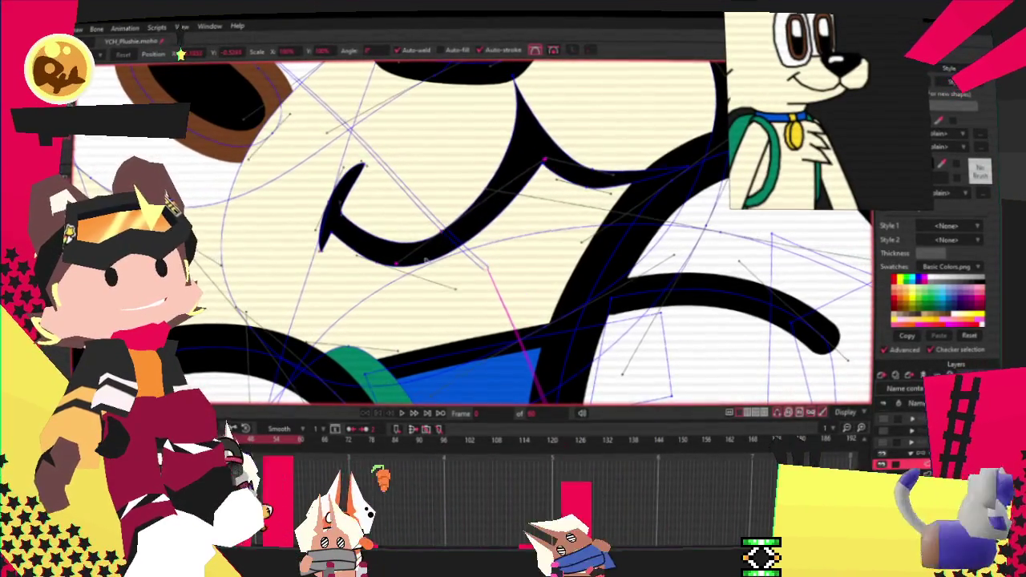
scroll(399, 263, "down", 3)
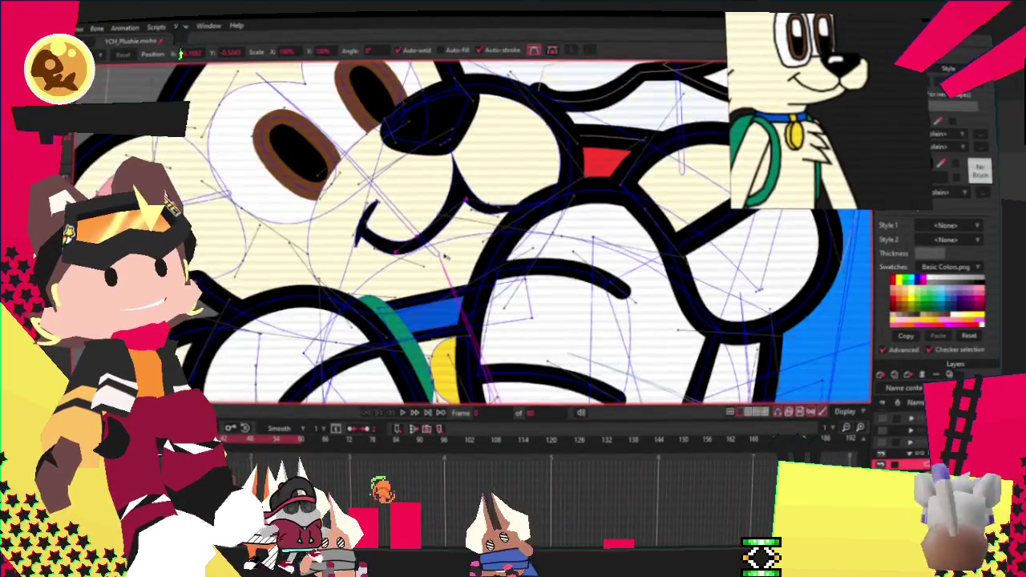
scroll(489, 192, "up", 3)
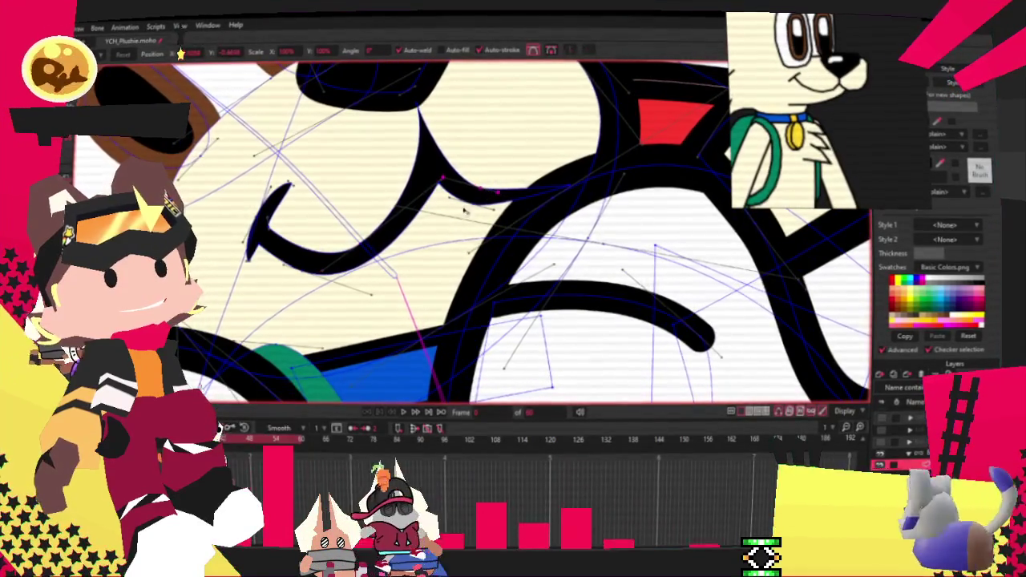
scroll(473, 208, "down", 3)
scroll(420, 398, "down", 2)
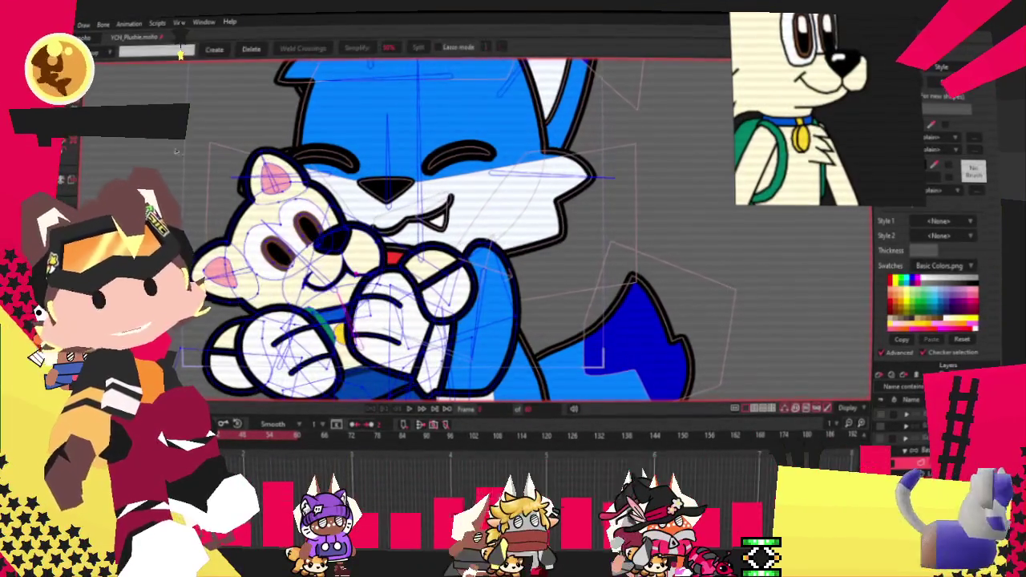
Render a test preview of the fox hugging the plushie, then close the Render window
key("g")
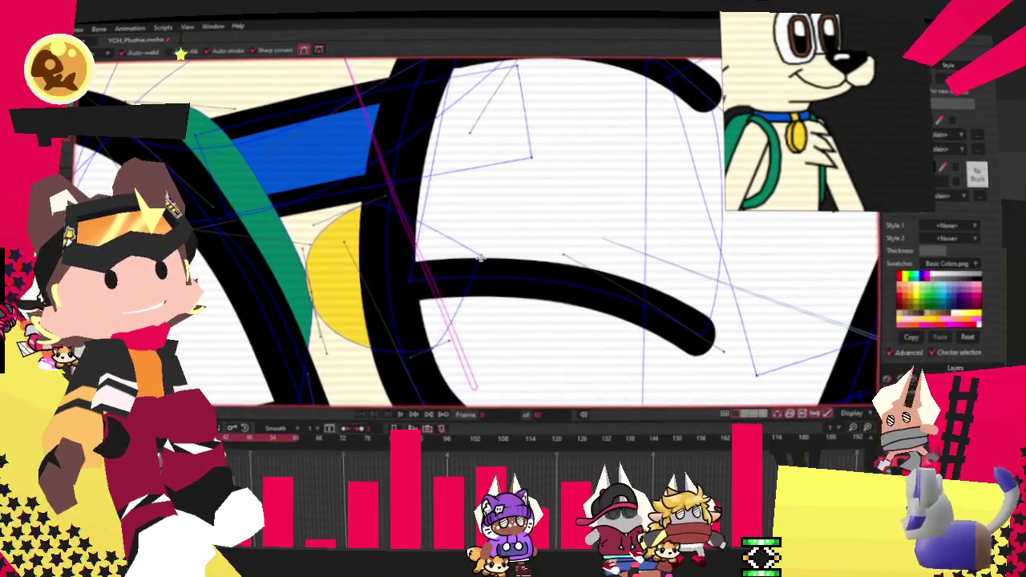
key("c")
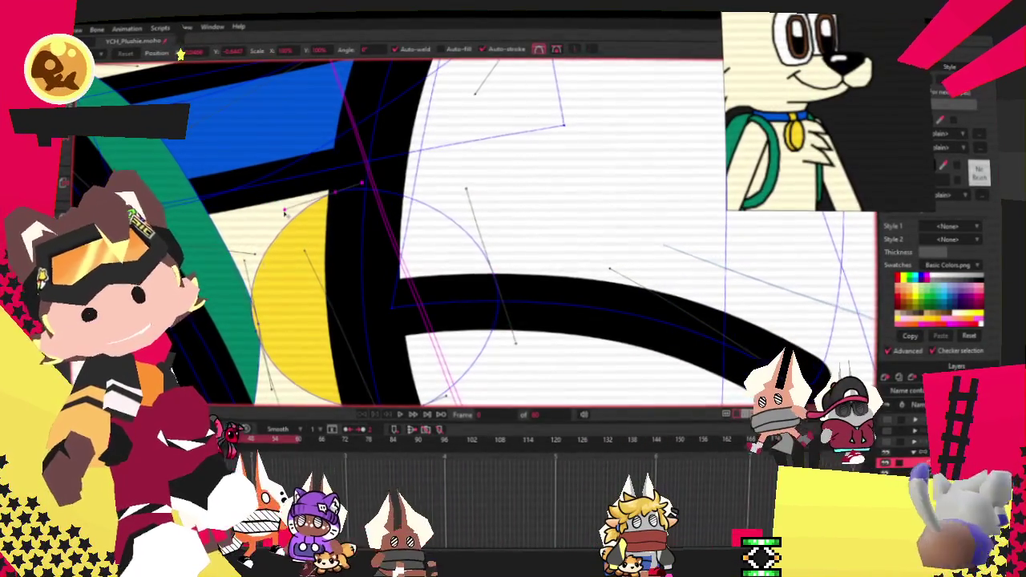
scroll(278, 211, "down", 3)
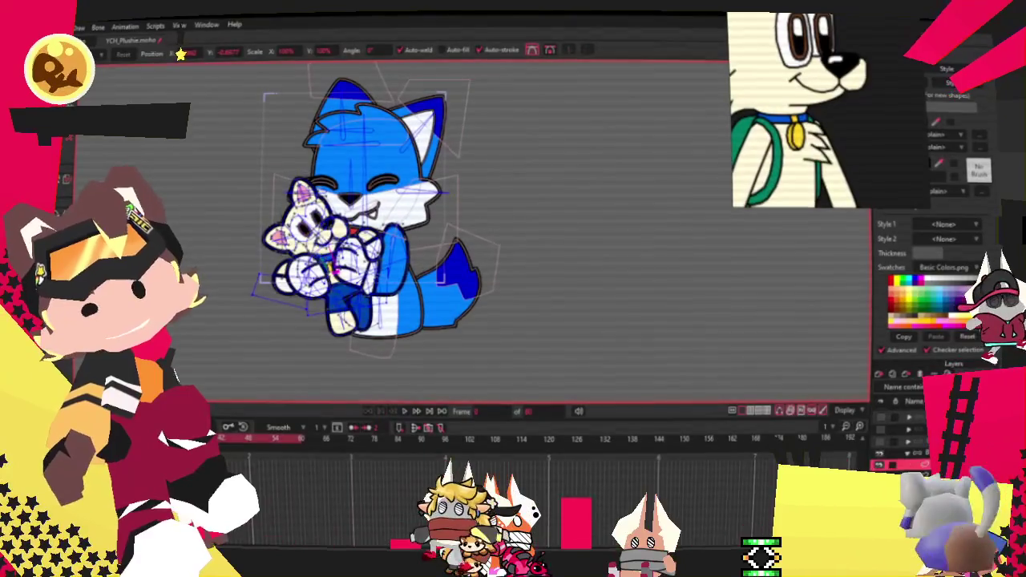
key("alt+f")
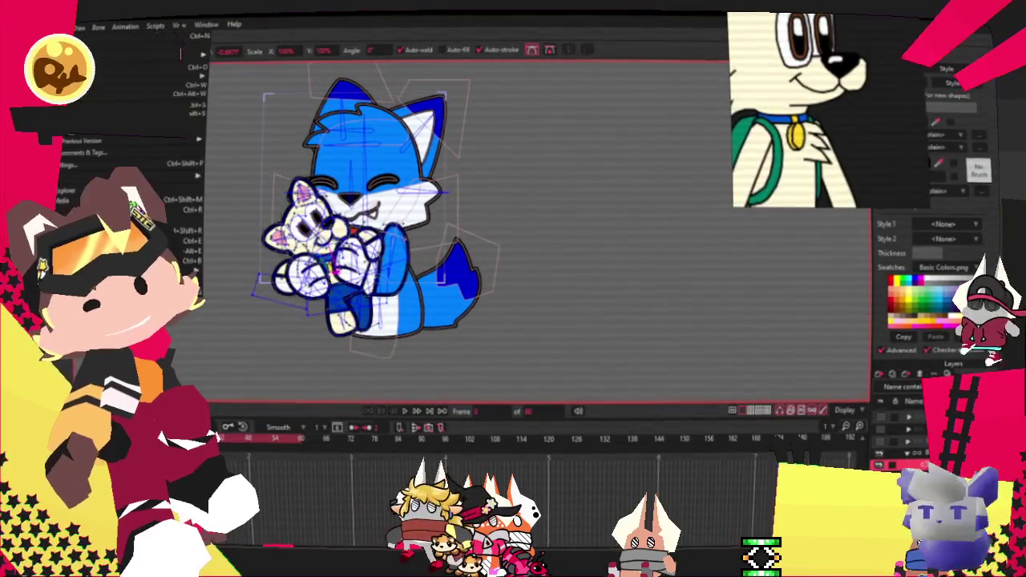
key("Return")
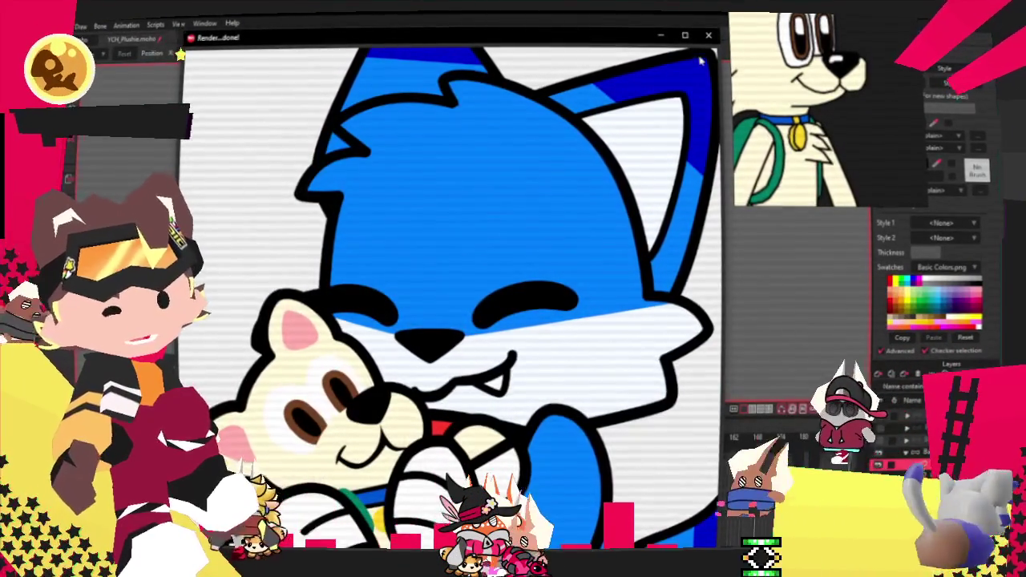
key("ctrl+w")
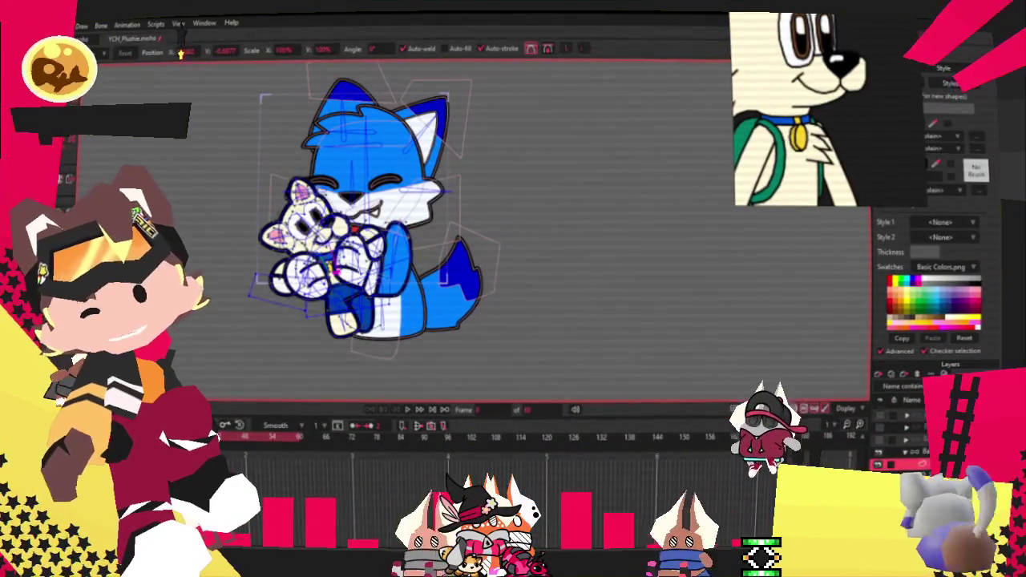
key("alt+f")
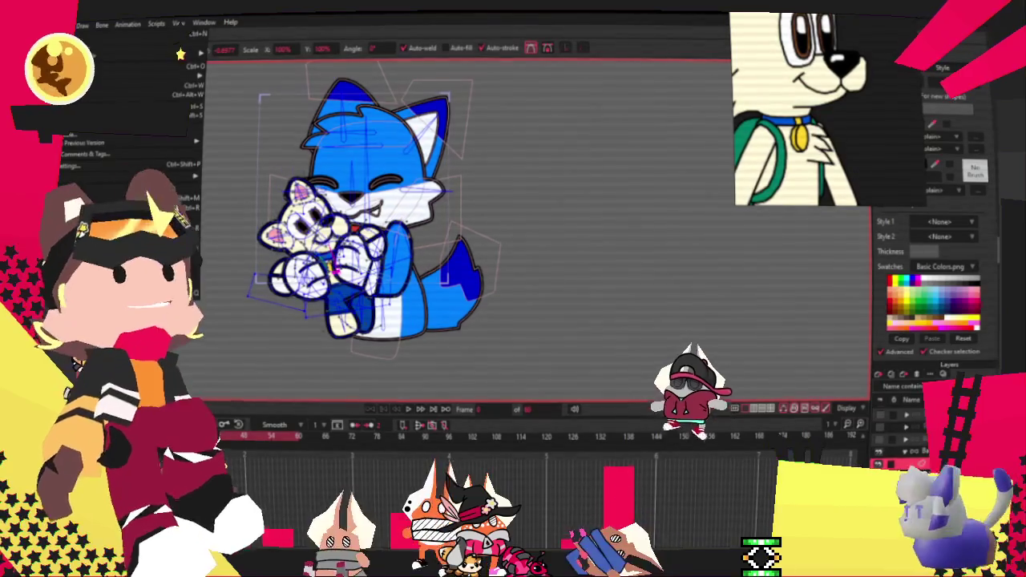
key("Escape")
scroll(614, 348, "down", 3)
scroll(397, 194, "up", 5)
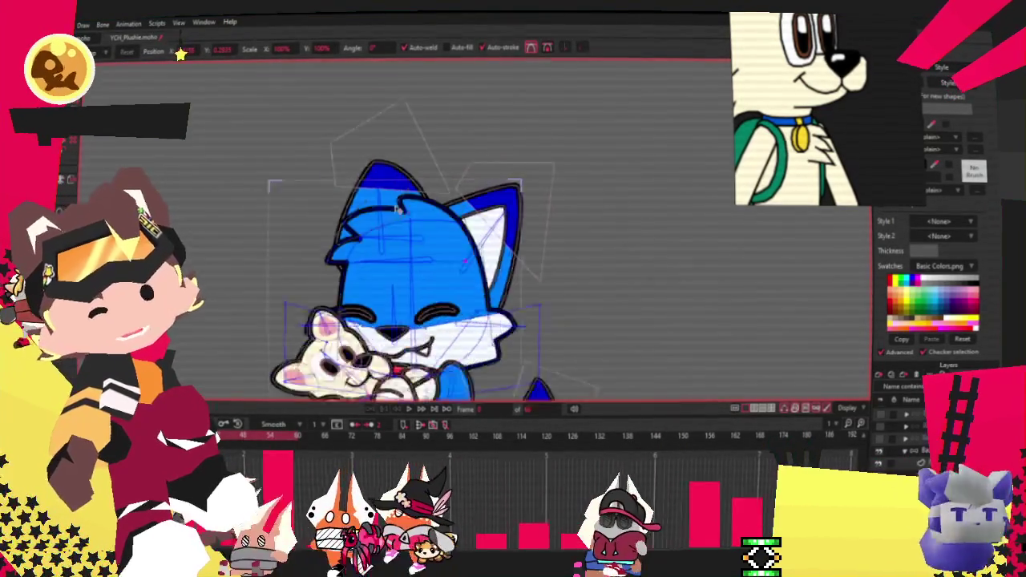
Play the hug, adjust the fox's cheek line points, then replay the animation
scroll(398, 194, "up", 4)
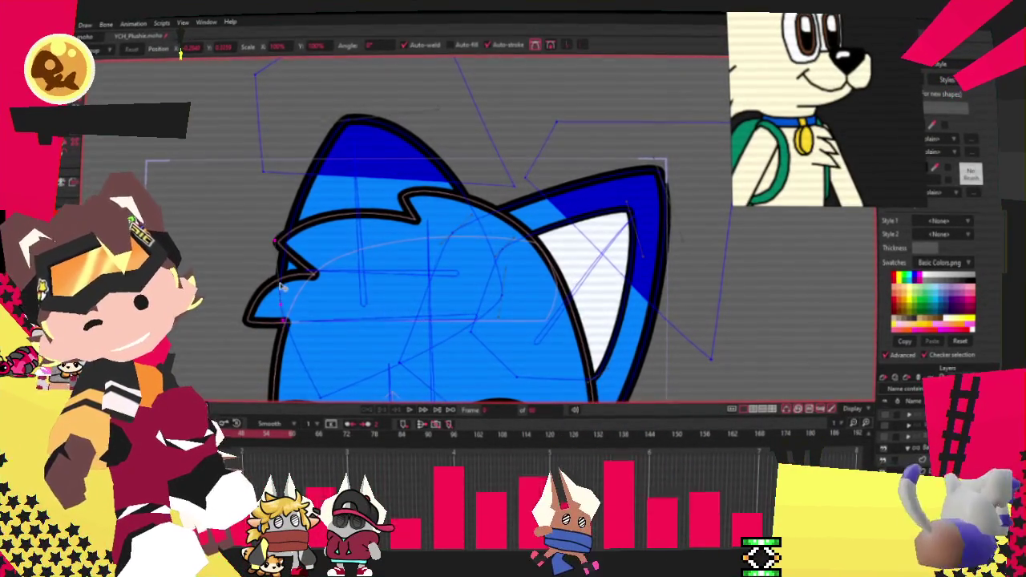
scroll(279, 265, "down", 3)
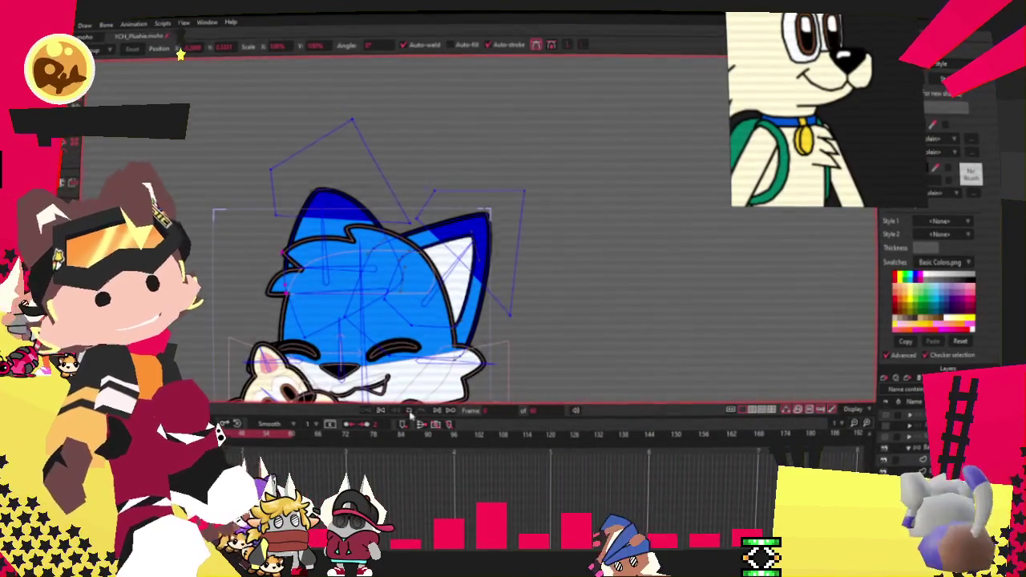
left_click(410, 411)
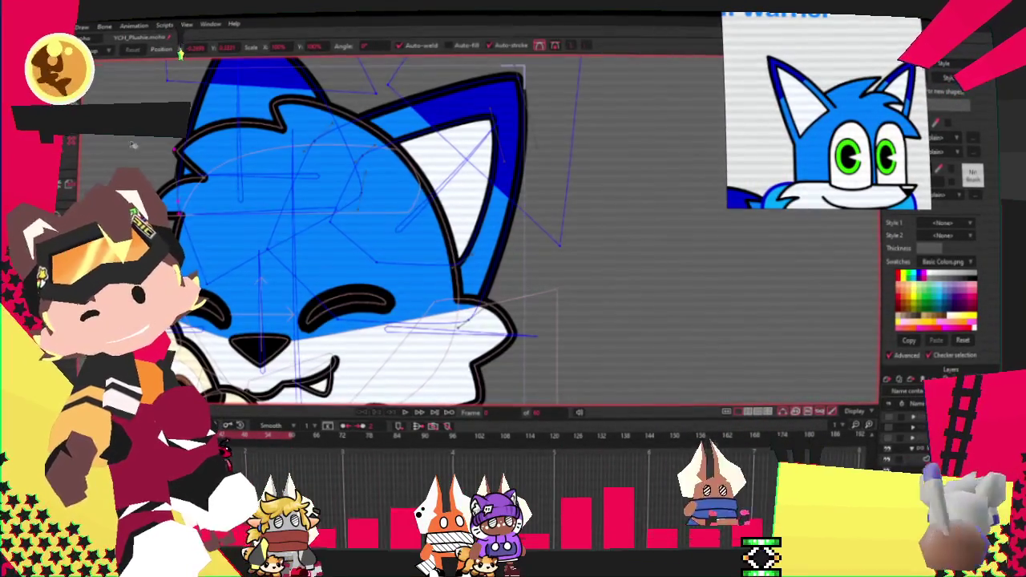
left_click(451, 331)
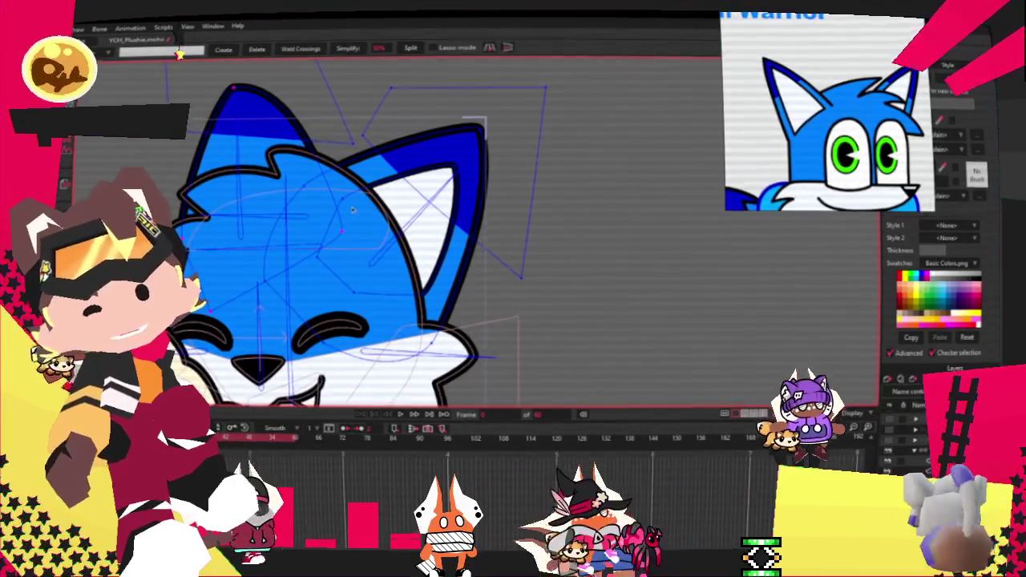
key("t")
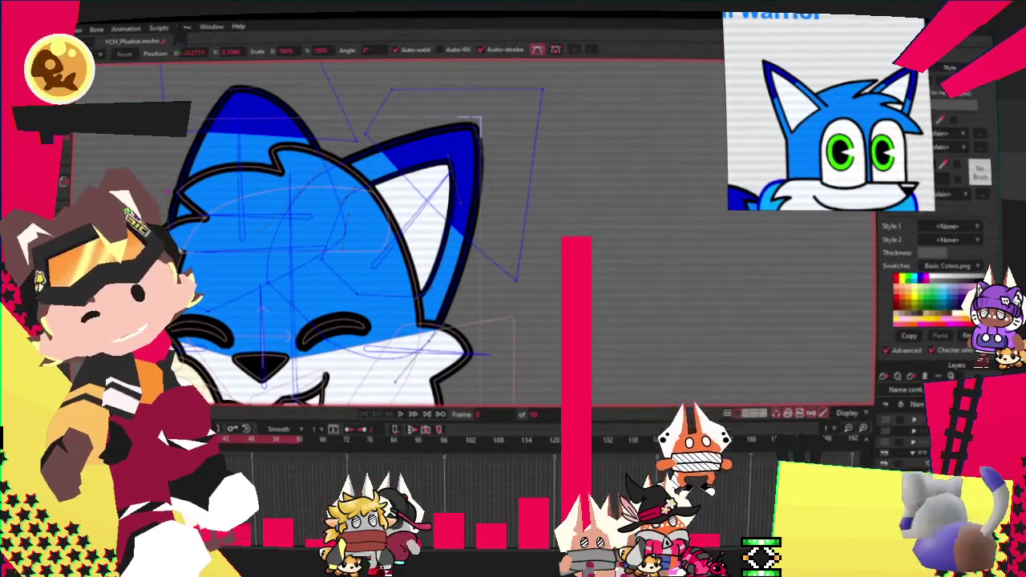
scroll(257, 252, "down", 2)
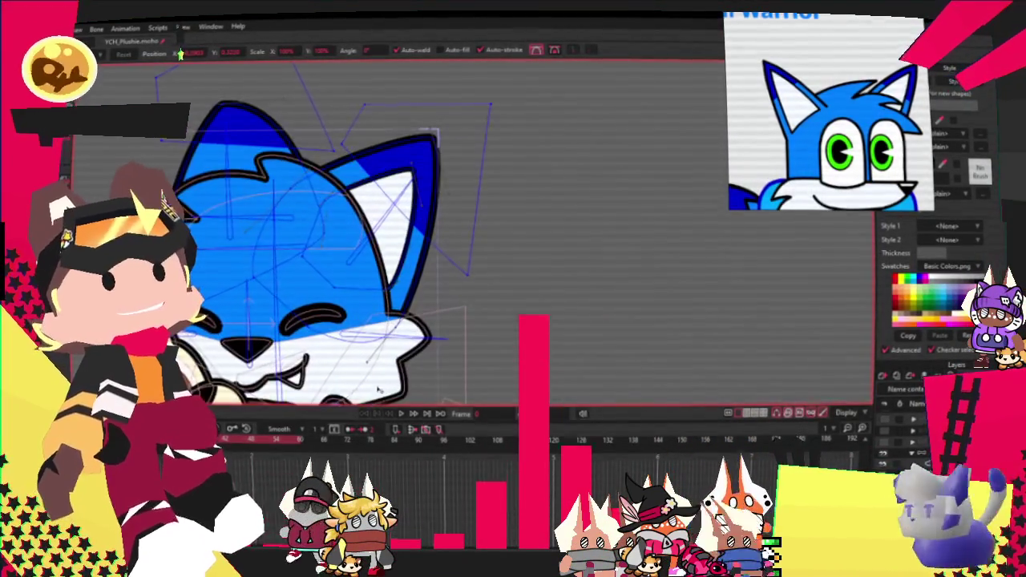
left_click(397, 415)
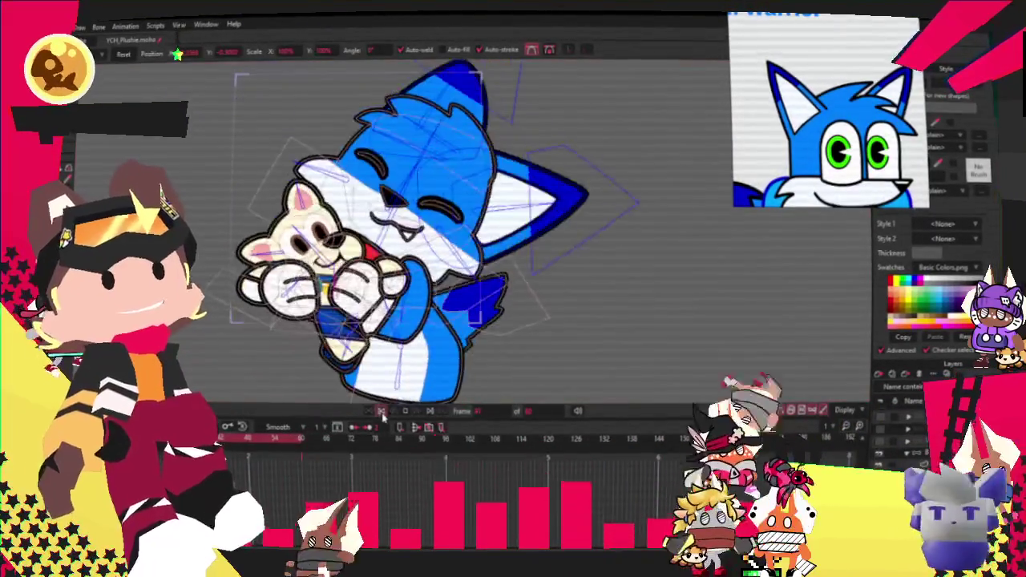
Test-render the current frame via File > Preview, then close the Render window
key("alt+f")
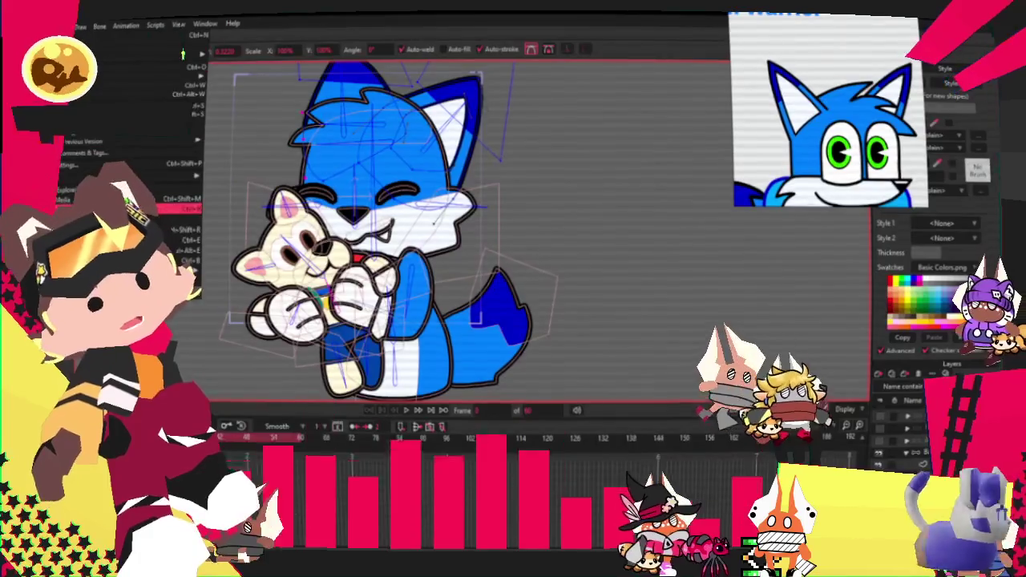
key("Return")
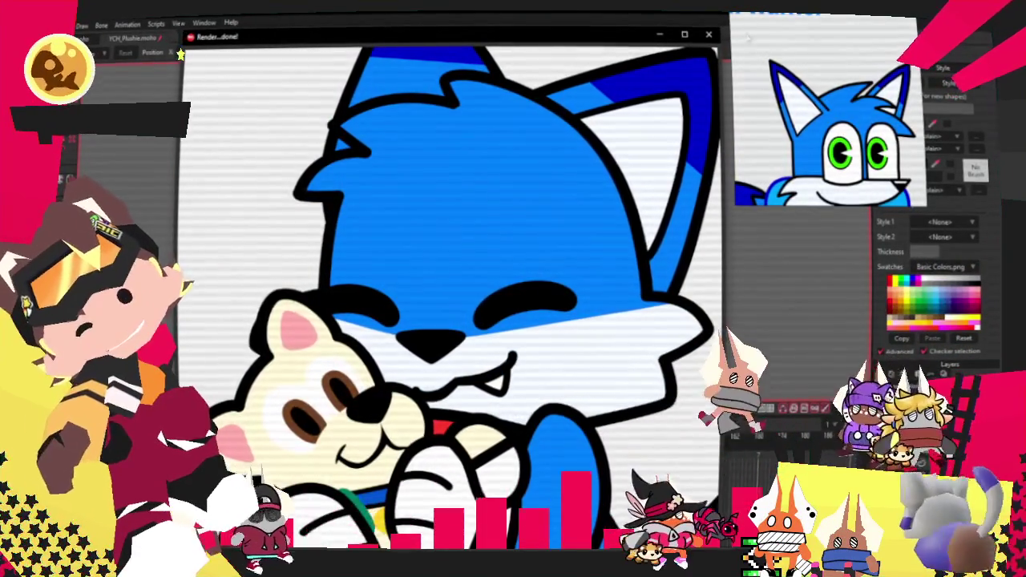
left_click(710, 35)
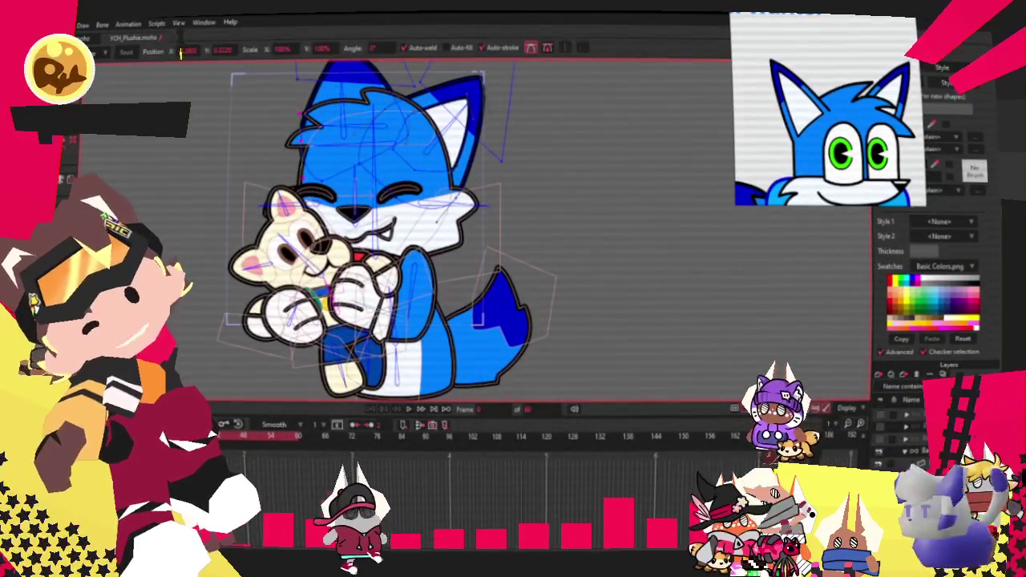
key("alt+f")
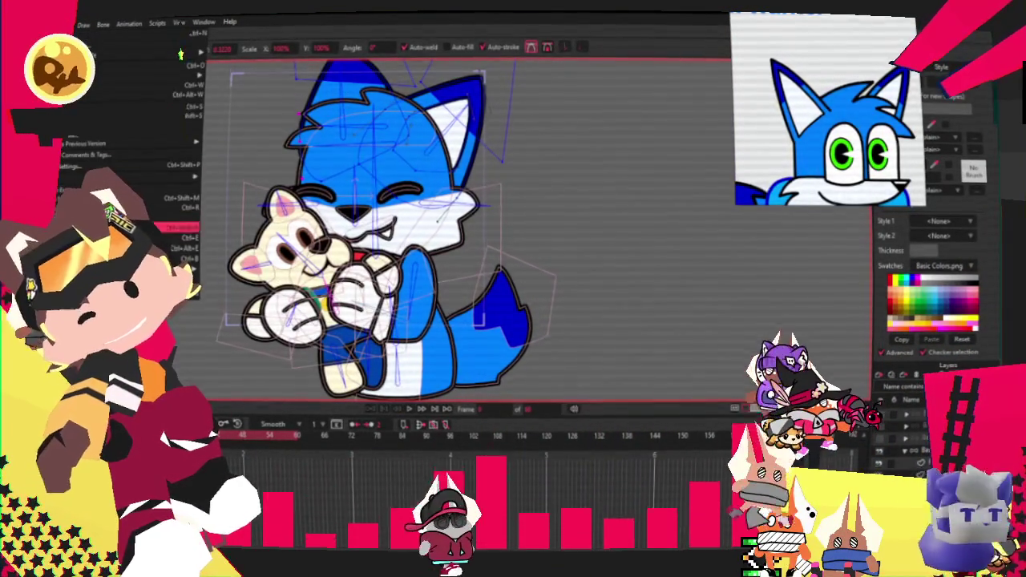
key("Escape")
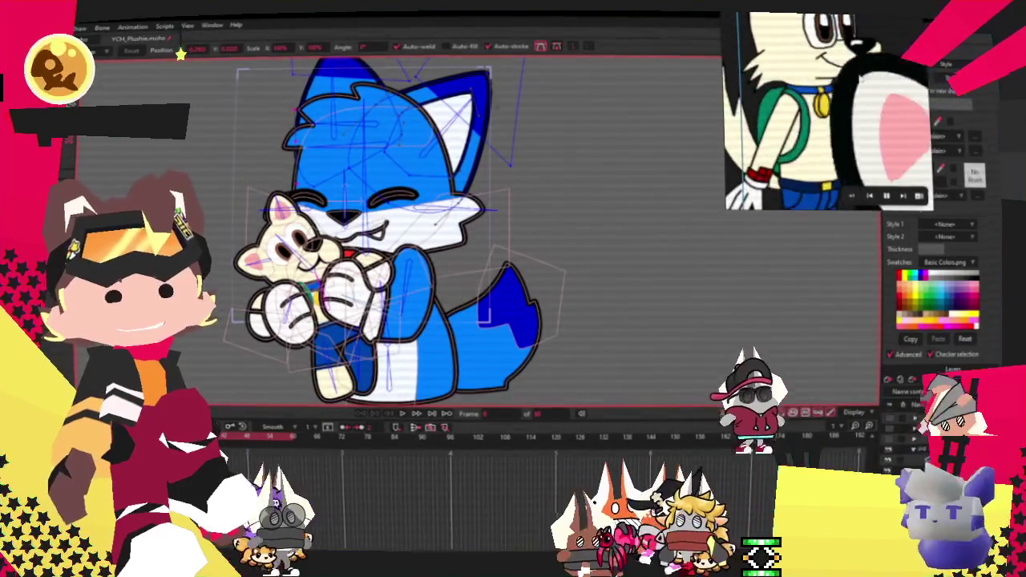
Pause the reference video and select a vector layer below the bone layer for drawing
left_click(887, 197)
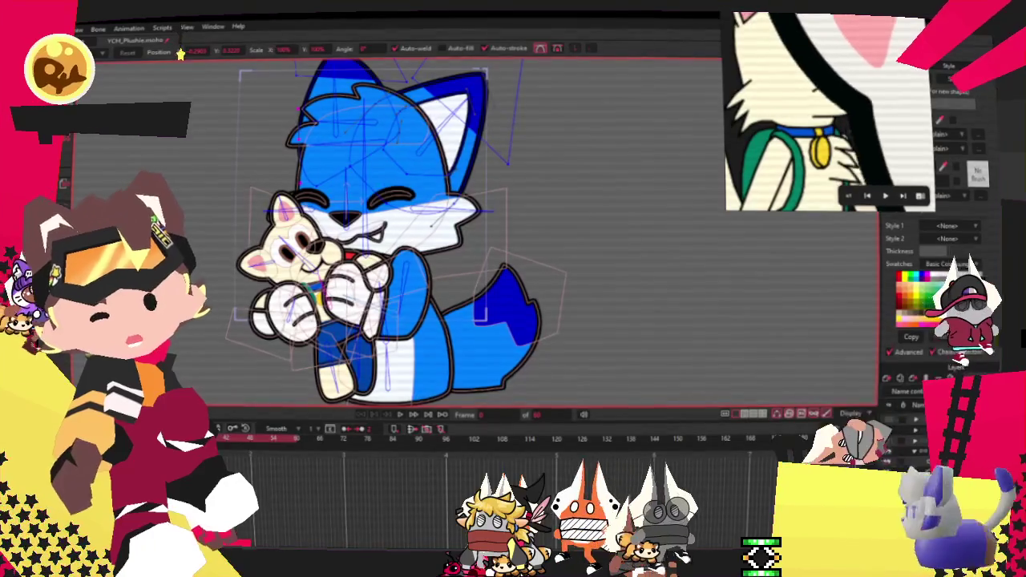
scroll(334, 219, "down", 1)
scroll(334, 220, "down", 3)
scroll(335, 219, "up", 2)
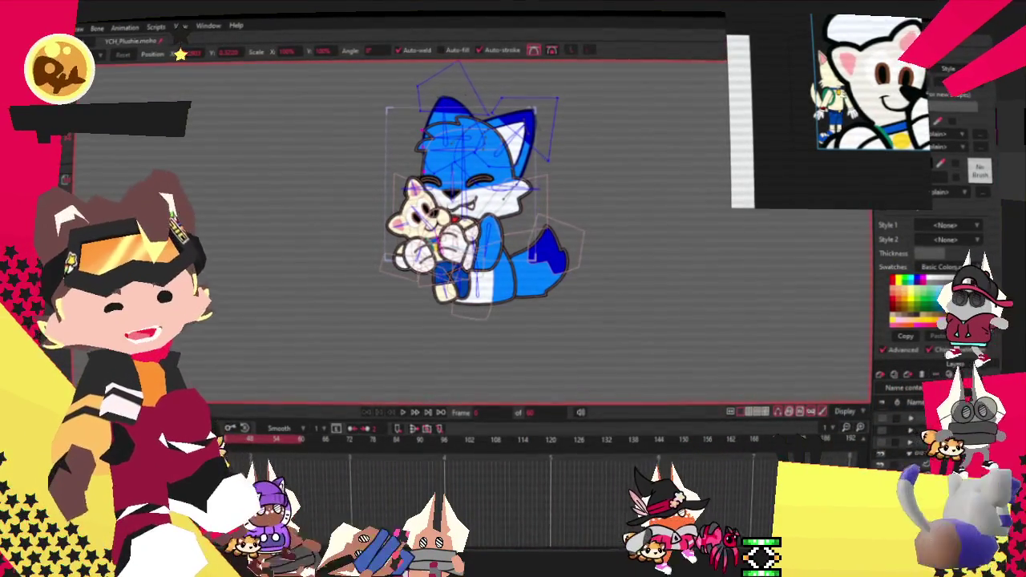
scroll(587, 332, "up", 3)
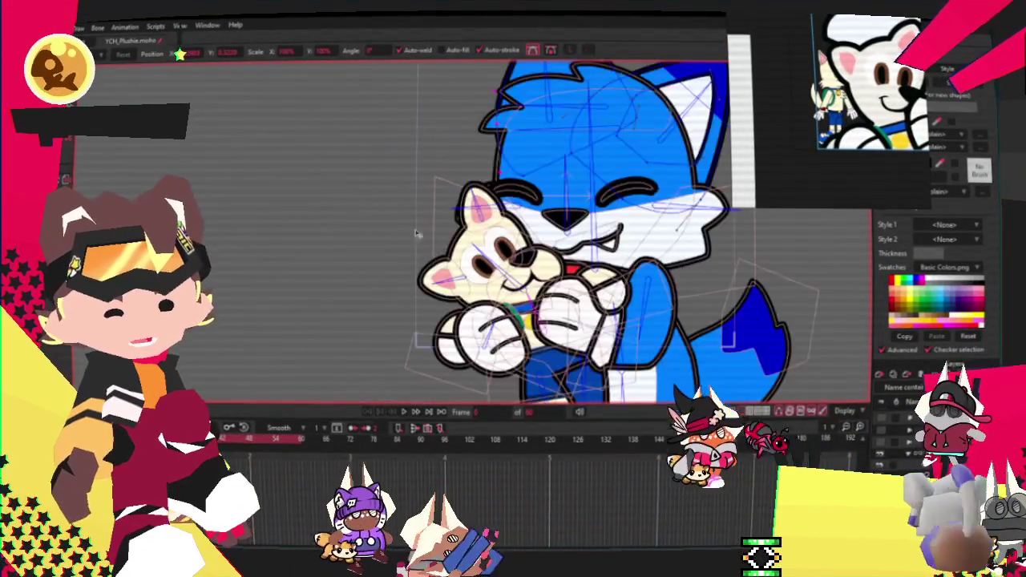
scroll(588, 332, "up", 2)
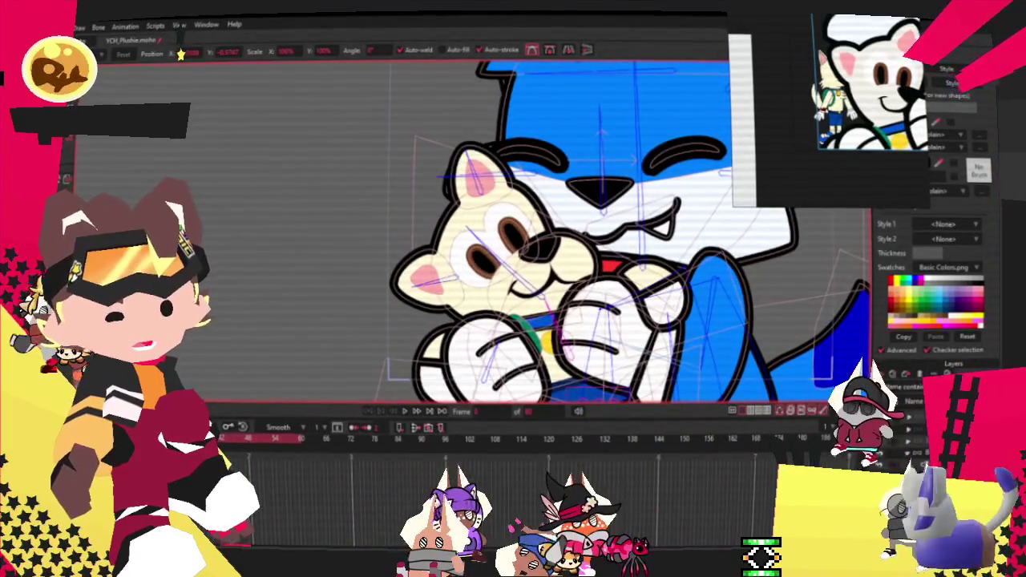
left_click(896, 414)
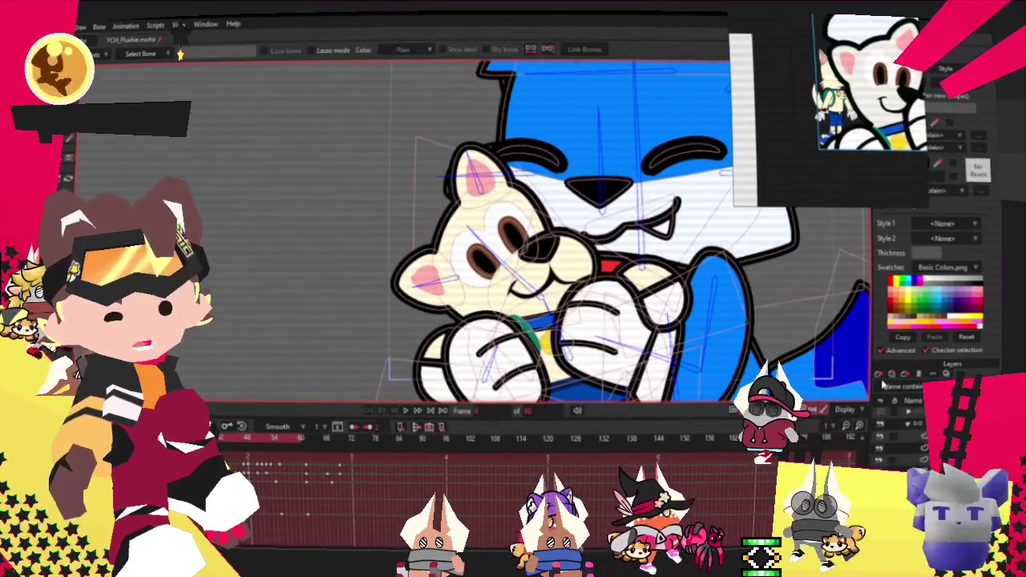
left_click(896, 425)
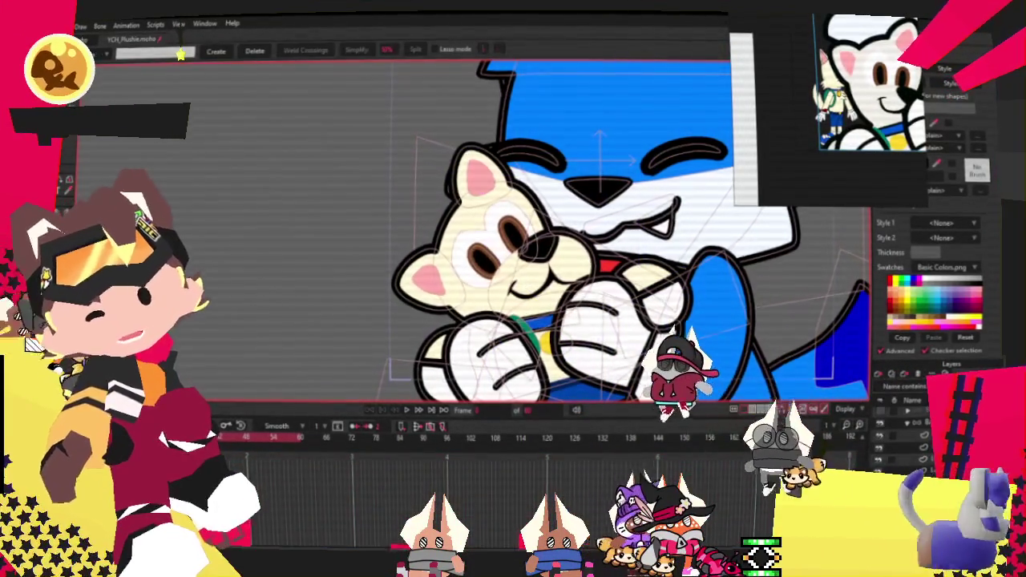
scroll(401, 225, "down", 3)
scroll(220, 104, "down", 3)
scroll(220, 104, "down", 2)
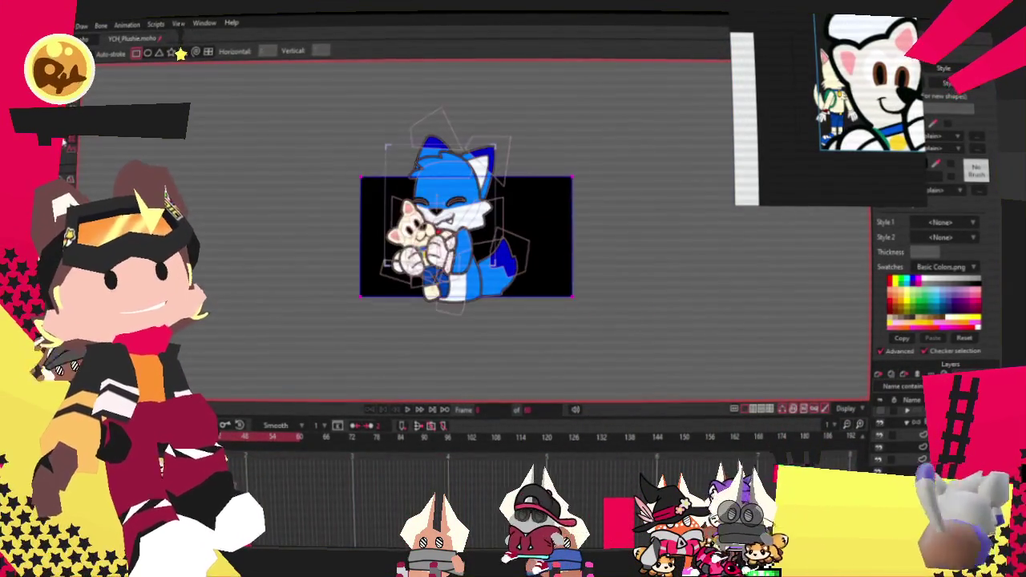
Test-render the frame with the cream background, then close the preview
scroll(519, 190, "up", 2)
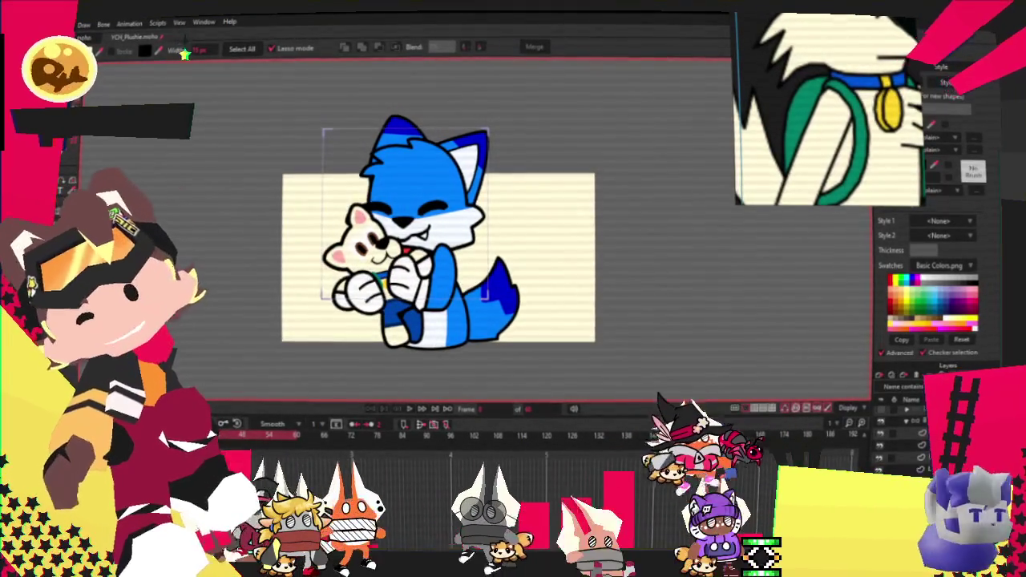
key("alt+f")
key("ctrl+r")
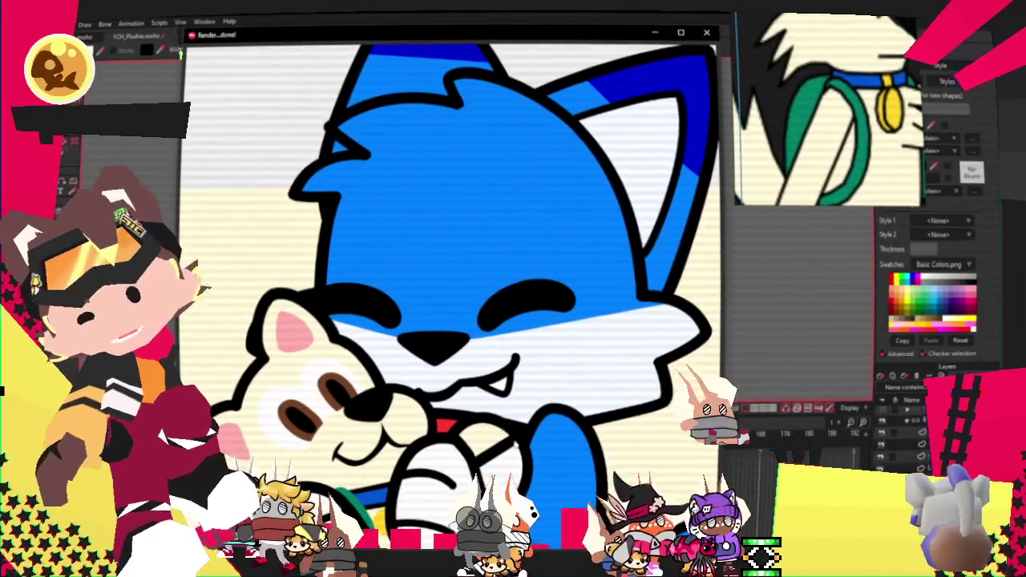
left_click(707, 32)
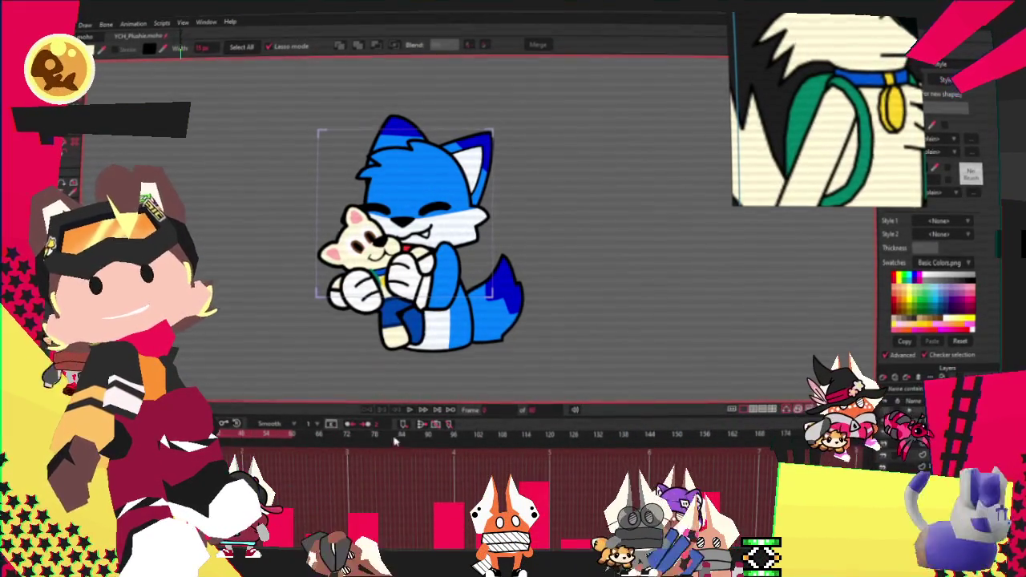
left_click(58, 24)
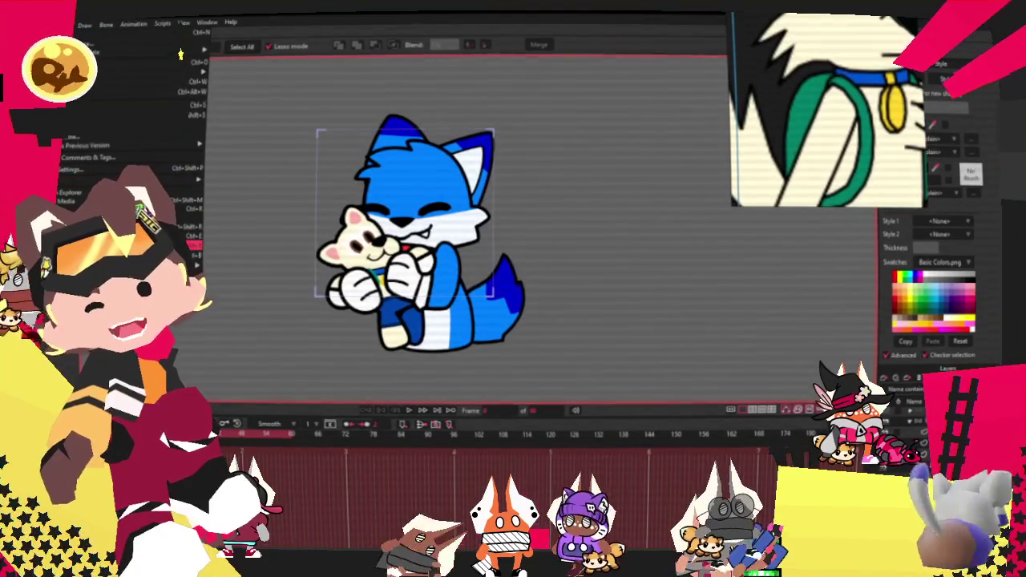
key("Escape")
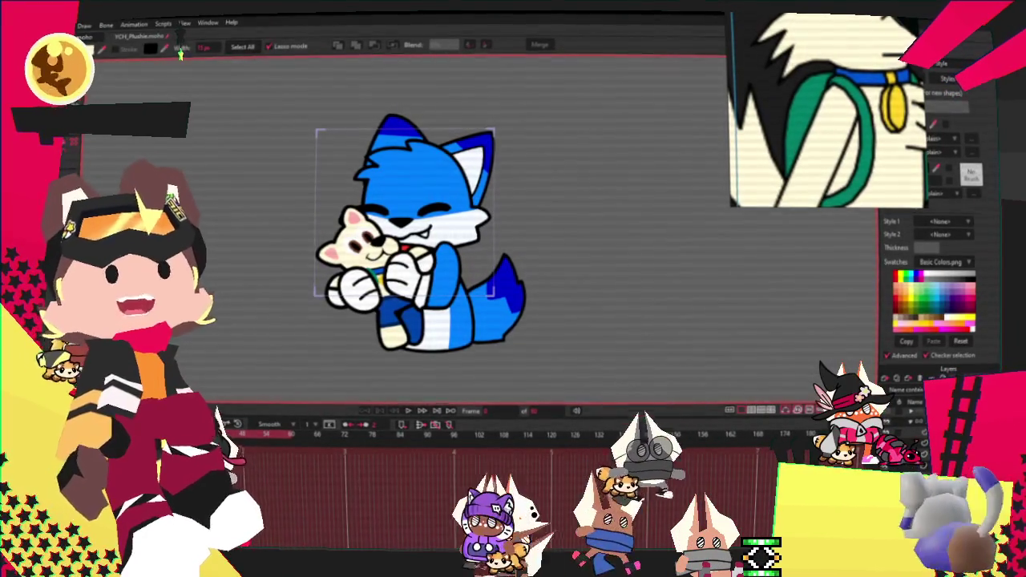
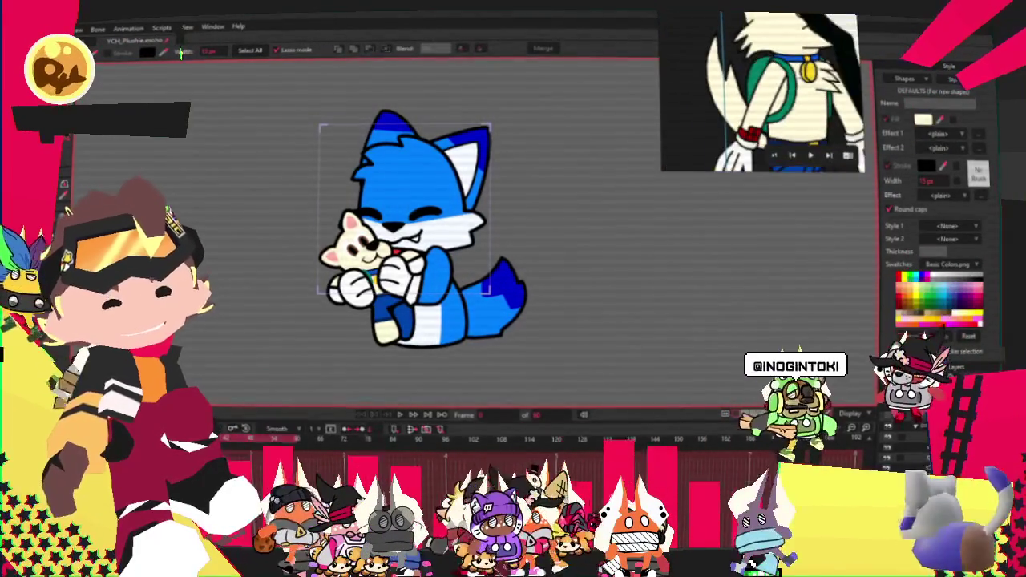
Load a new blank image into the reference window beside the braided horned character
right_click(718, 53)
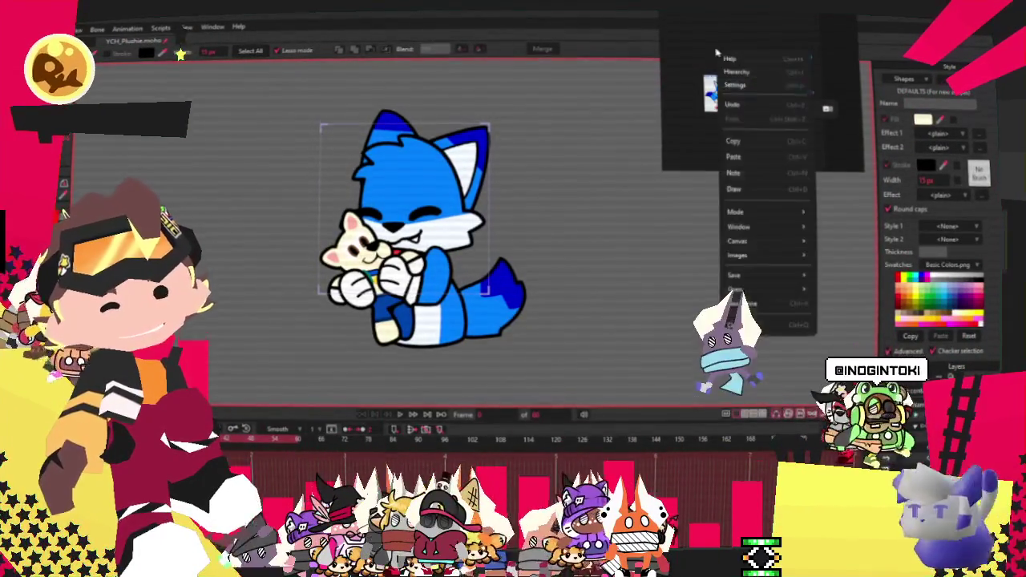
left_click(744, 300)
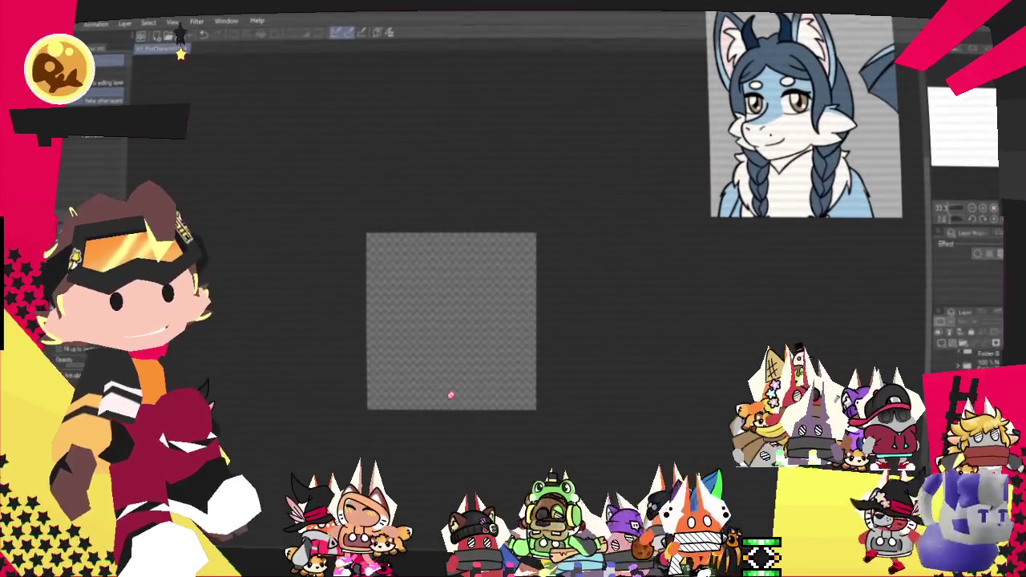
Show only the blue rough head sketch, zoomed in, with the pencil tool ready
scroll(420, 410, "down", 1)
scroll(508, 318, "up", 1)
scroll(508, 332, "up", 1)
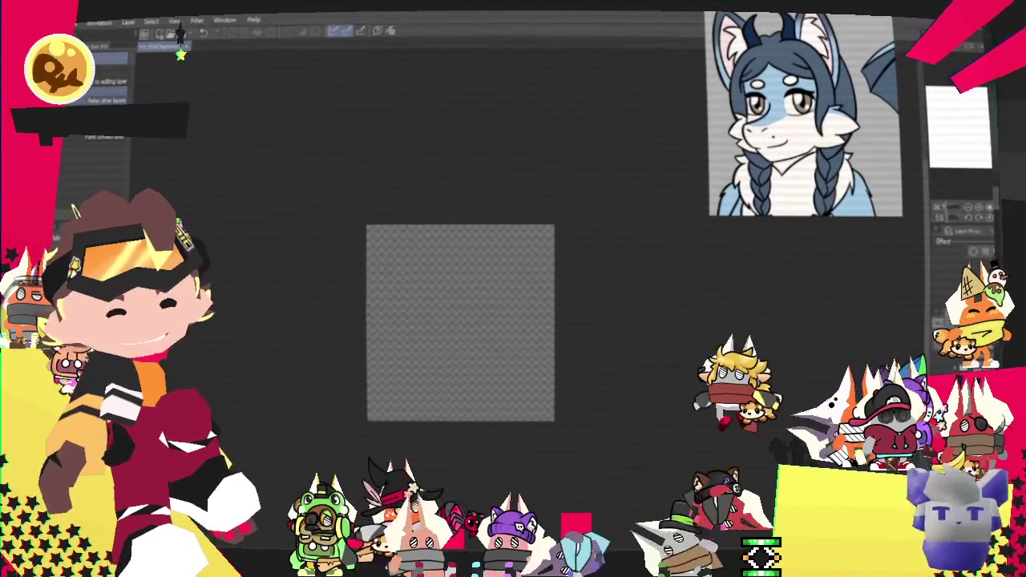
key("ctrl+z")
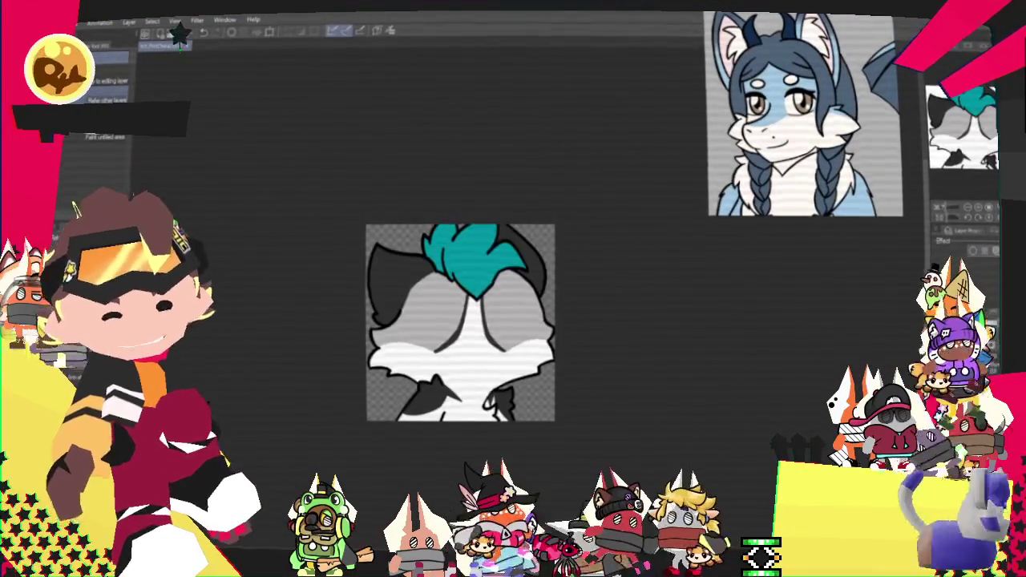
key("ctrl+z")
key("ctrl+z")
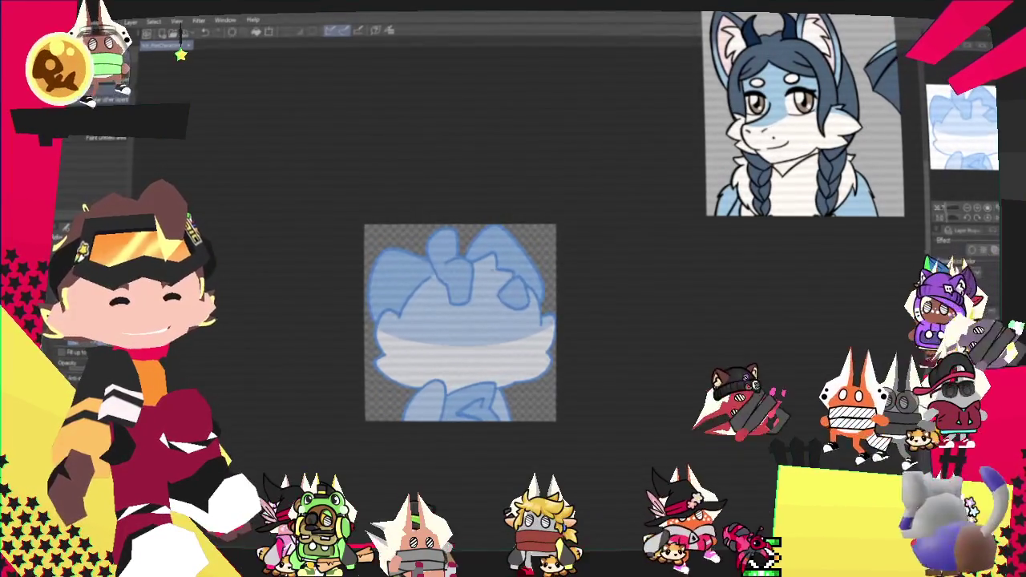
key("ctrl+z")
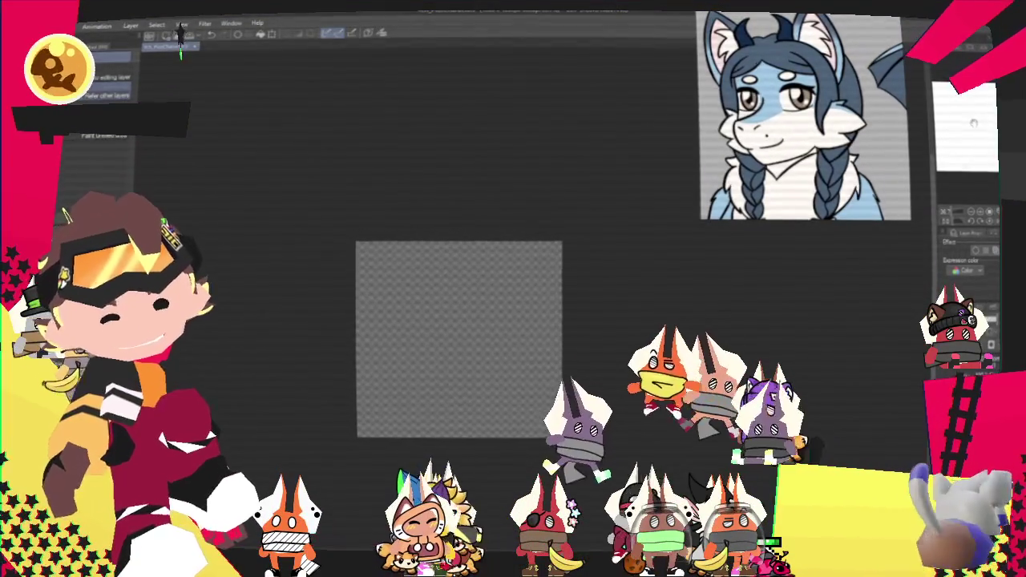
key("ctrl+plus")
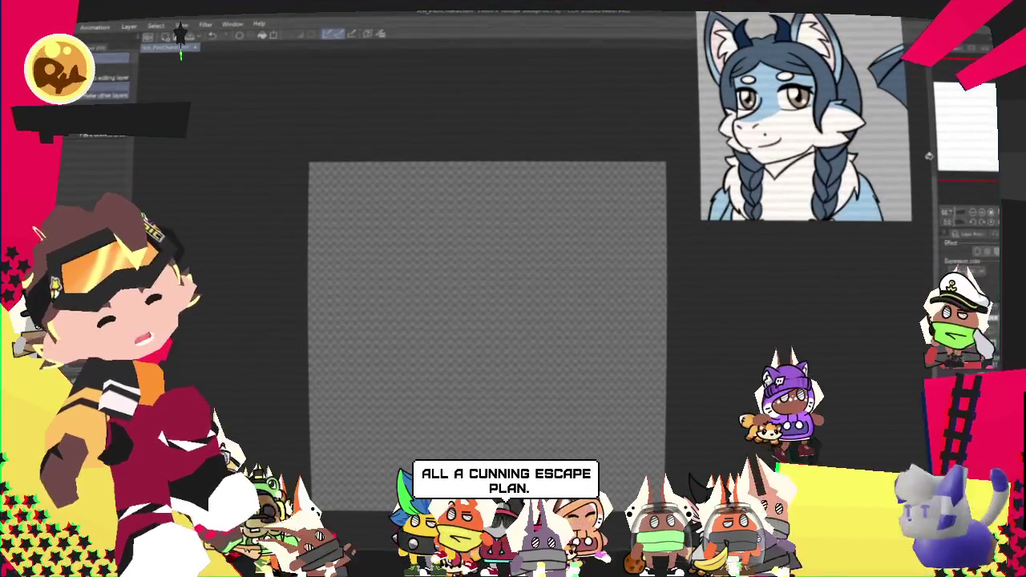
key("ctrl+v")
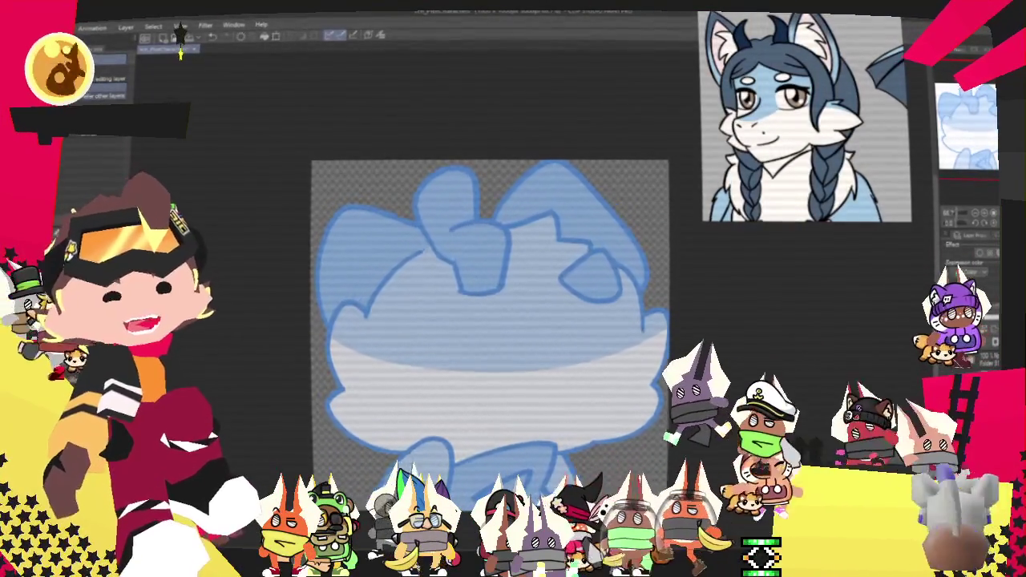
key("p")
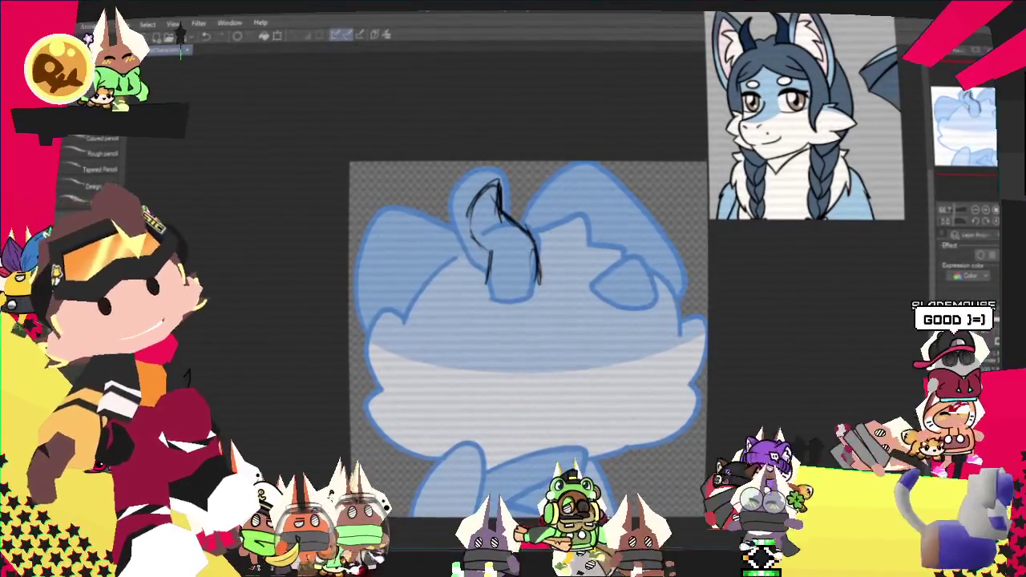
Pencil two black horns over the ears and ellipse-select them
left_click_drag(591, 215, 624, 245)
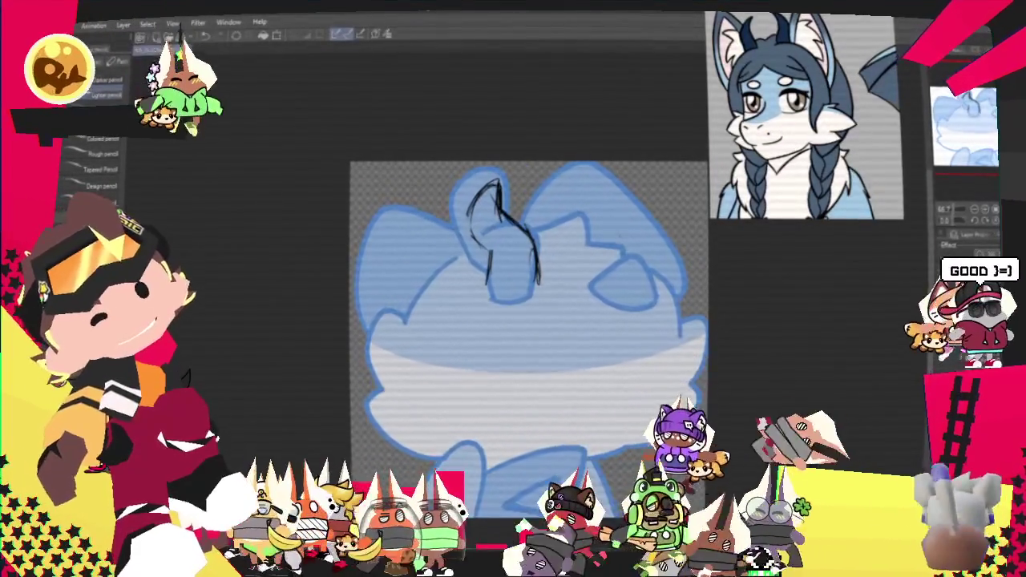
left_click_drag(564, 181, 579, 277)
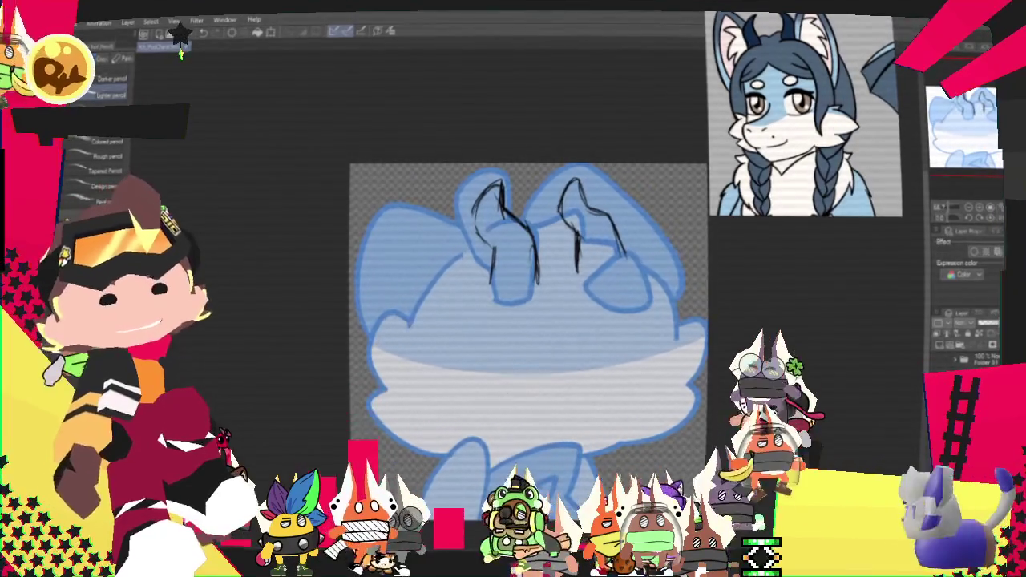
key("m")
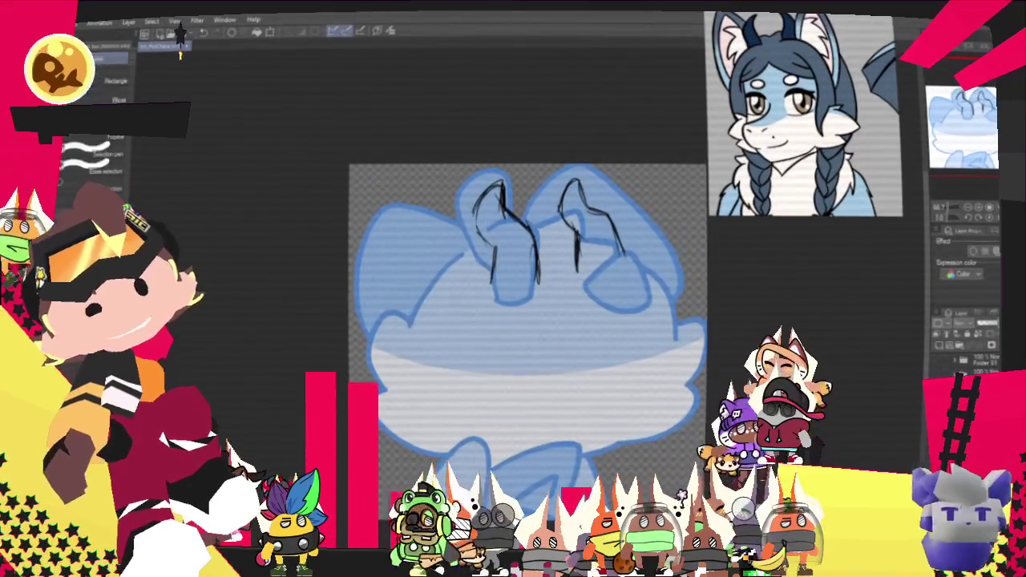
left_click_drag(485, 139, 417, 165)
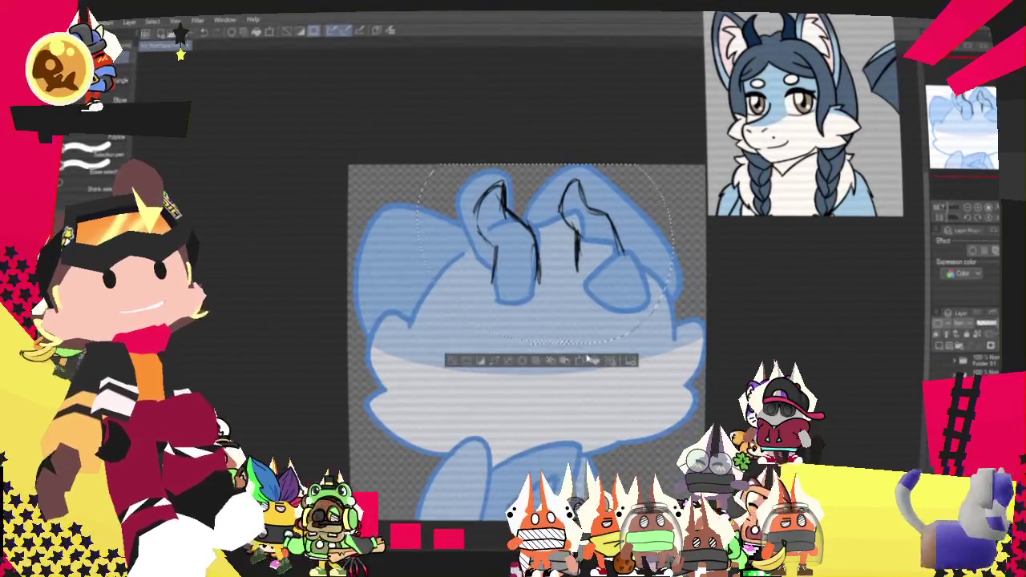
Free Transform the horns to widen them leftward and tilt them slightly clockwise
key("Return")
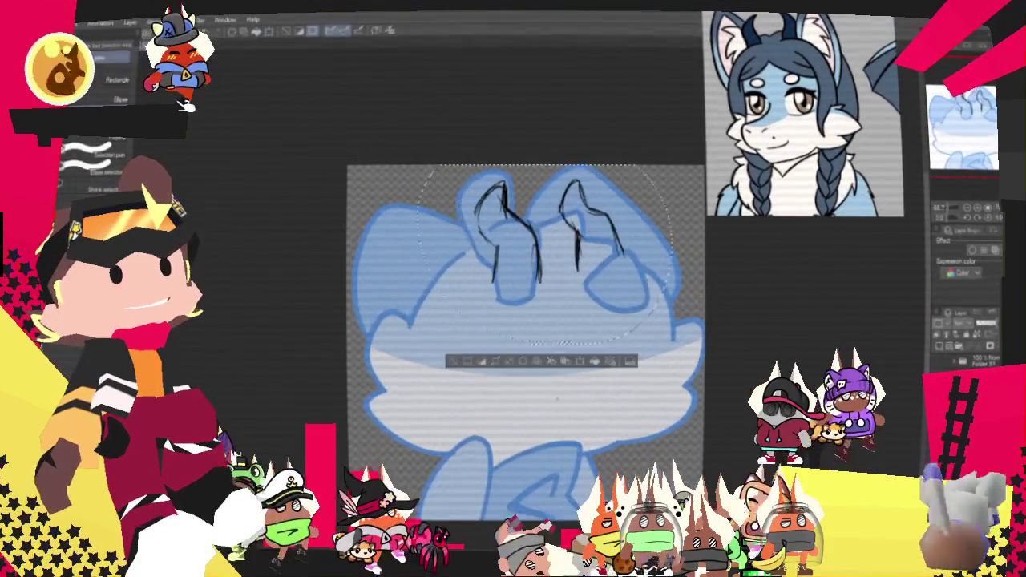
key("ctrl+d")
key("o")
key("ctrl+z")
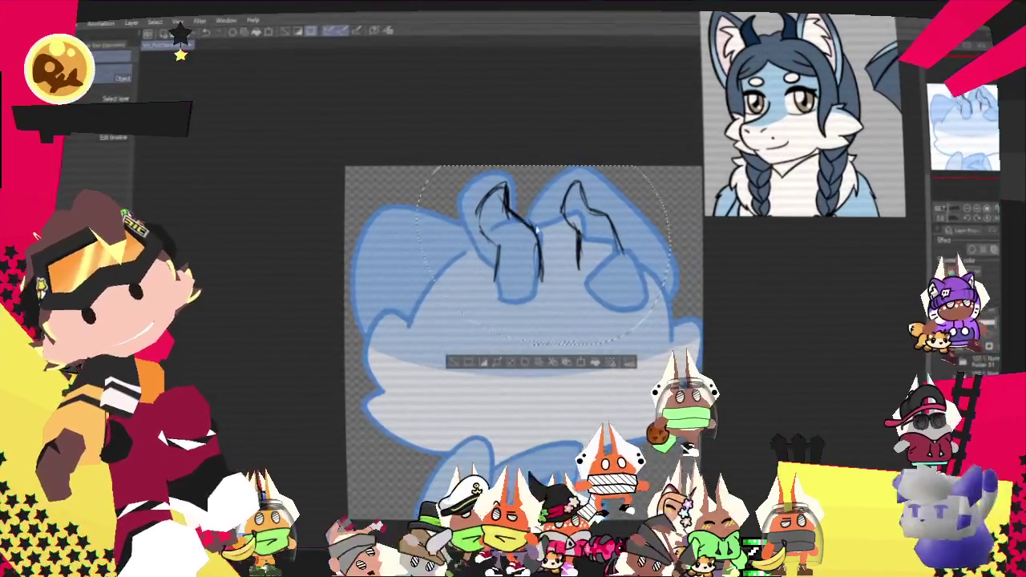
right_click(536, 239)
left_click(591, 390)
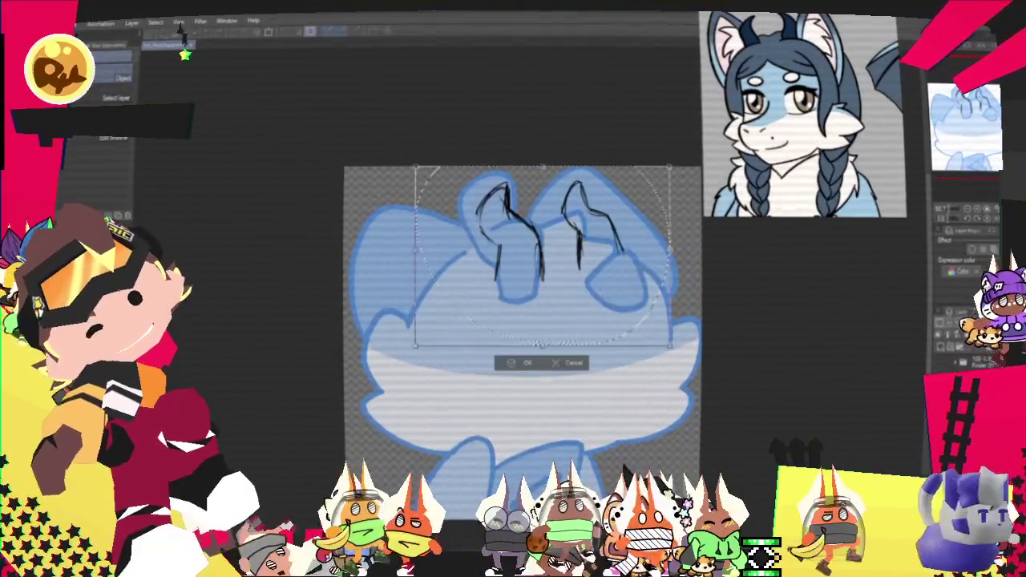
left_click_drag(416, 254, 388, 250)
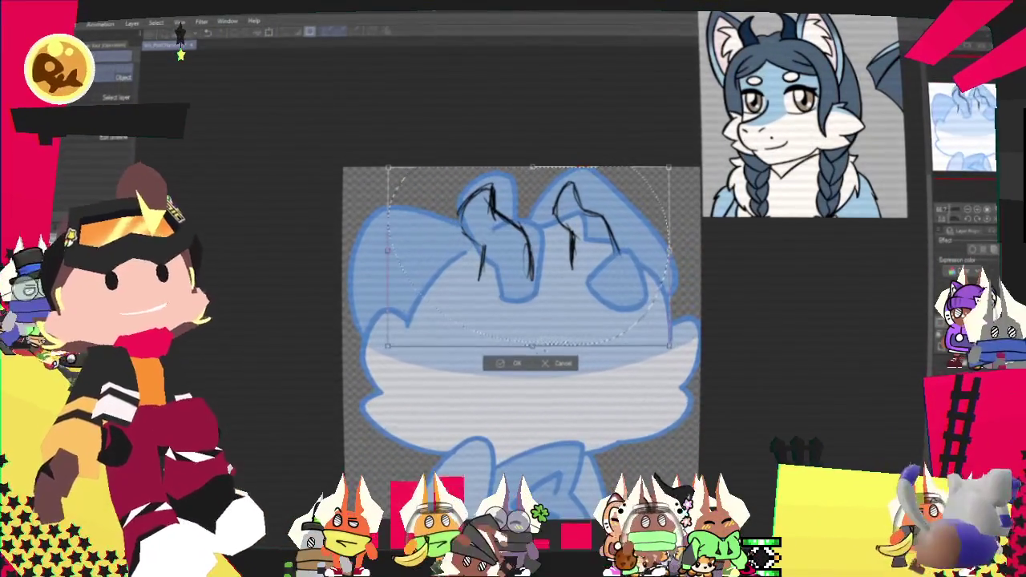
mouse_move(688, 240)
left_mouse_down()
mouse_move(678, 279)
mouse_move(681, 260)
left_mouse_up()
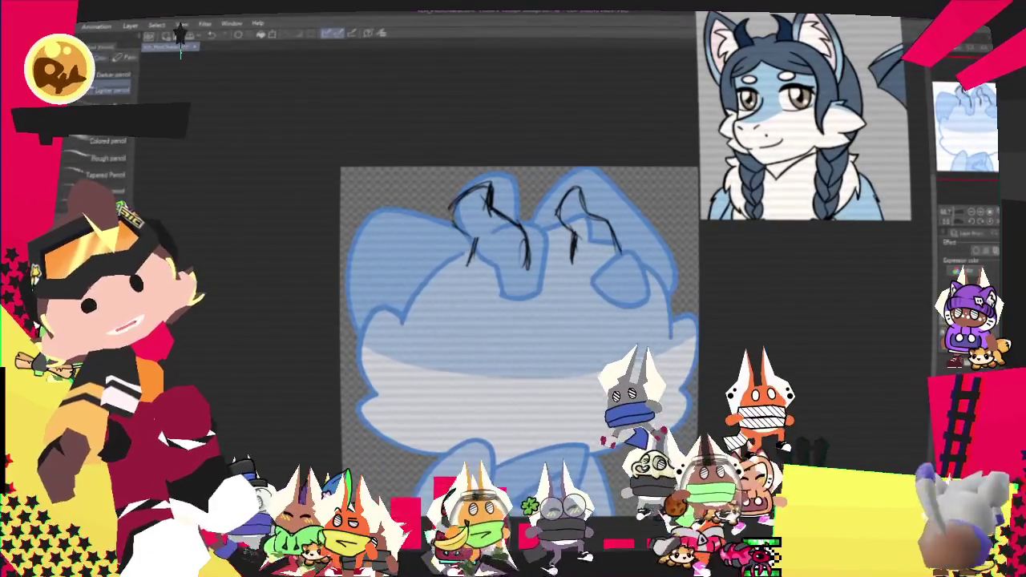
Pencil the lower-left cheek lines and a hair arc across the forehead
left_click_drag(521, 321, 485, 303)
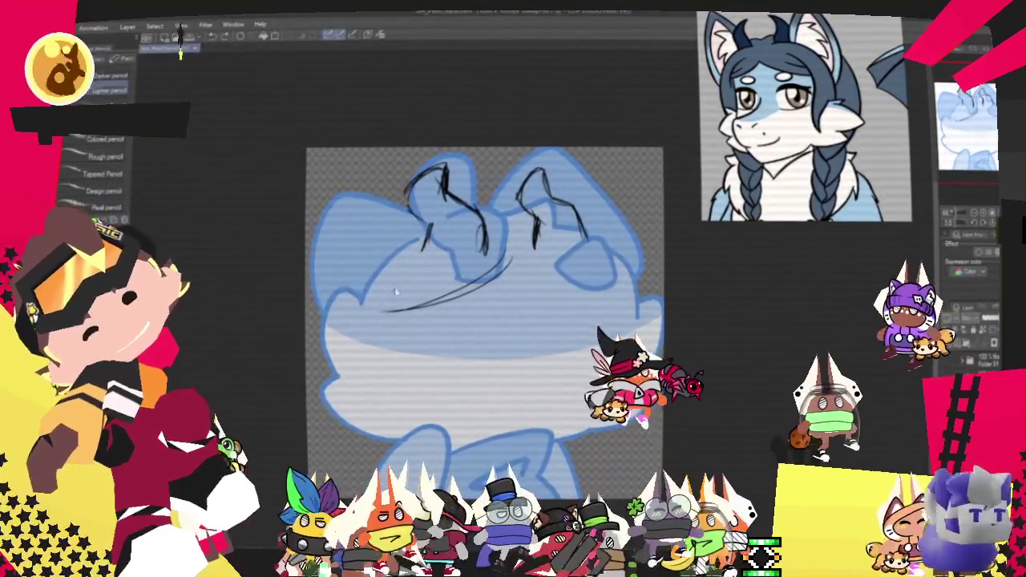
left_click_drag(417, 258, 368, 317)
left_click_drag(321, 341, 364, 339)
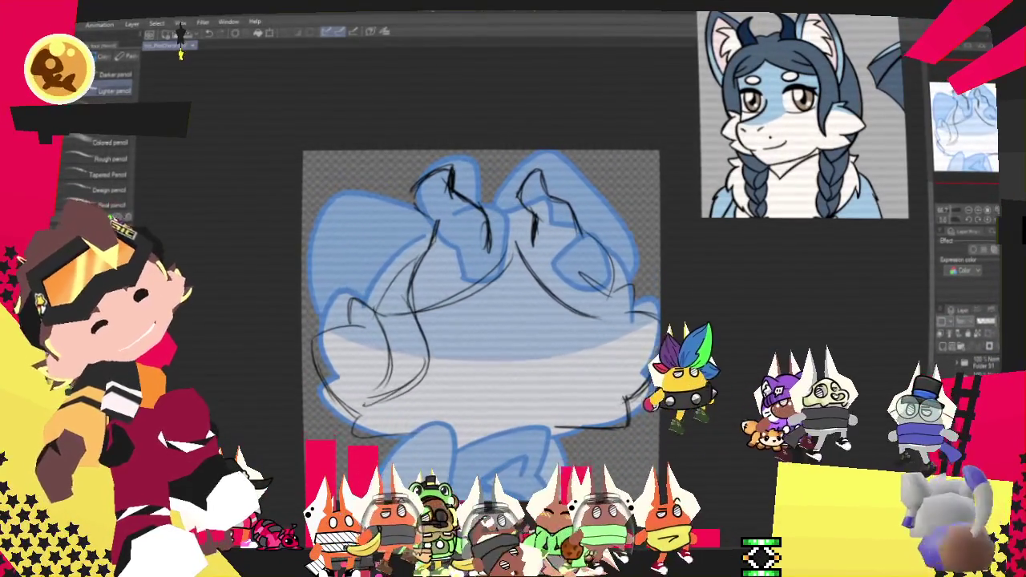
left_click_drag(412, 231, 355, 268)
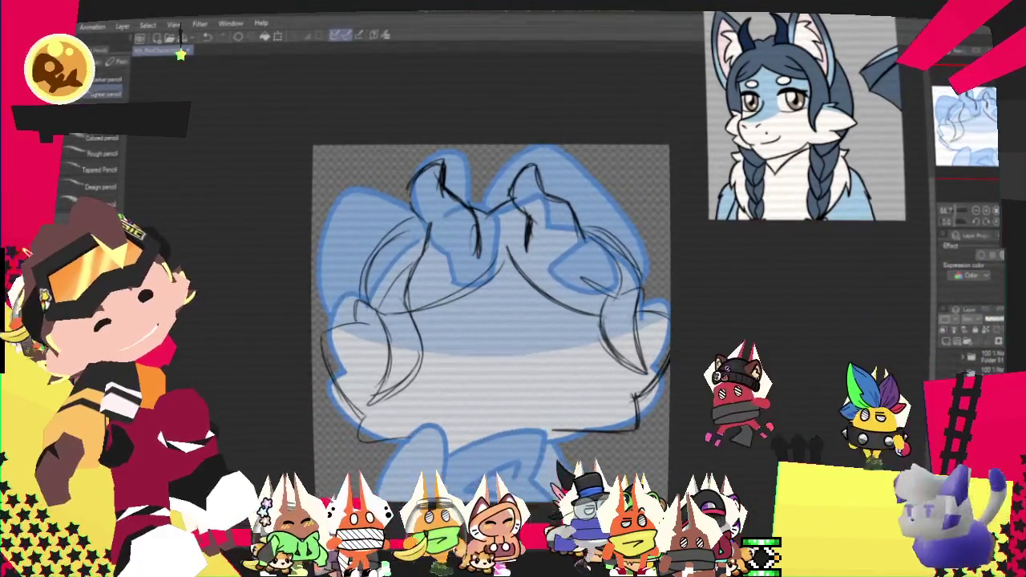
key("p")
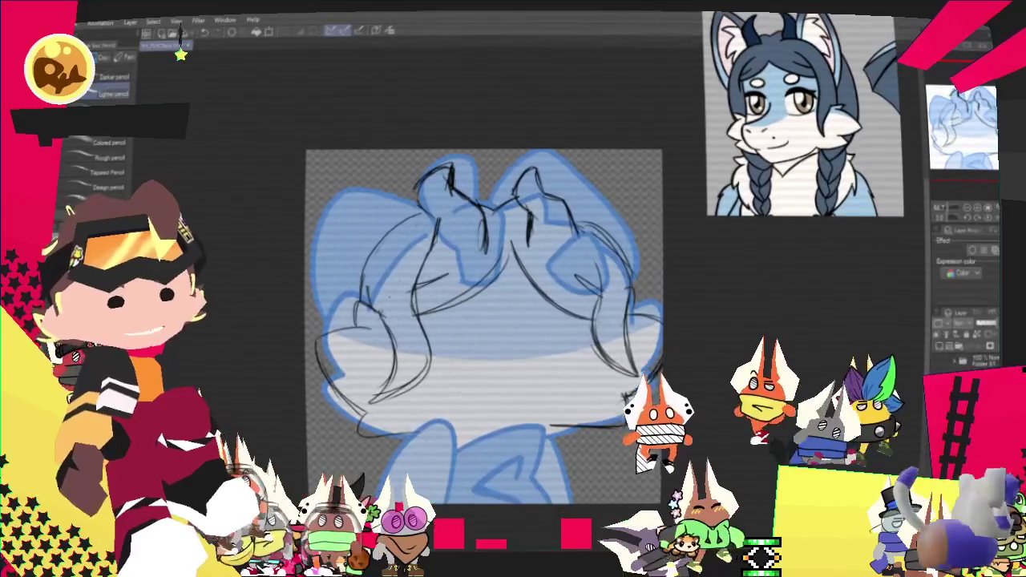
scroll(486, 321, "up", 1)
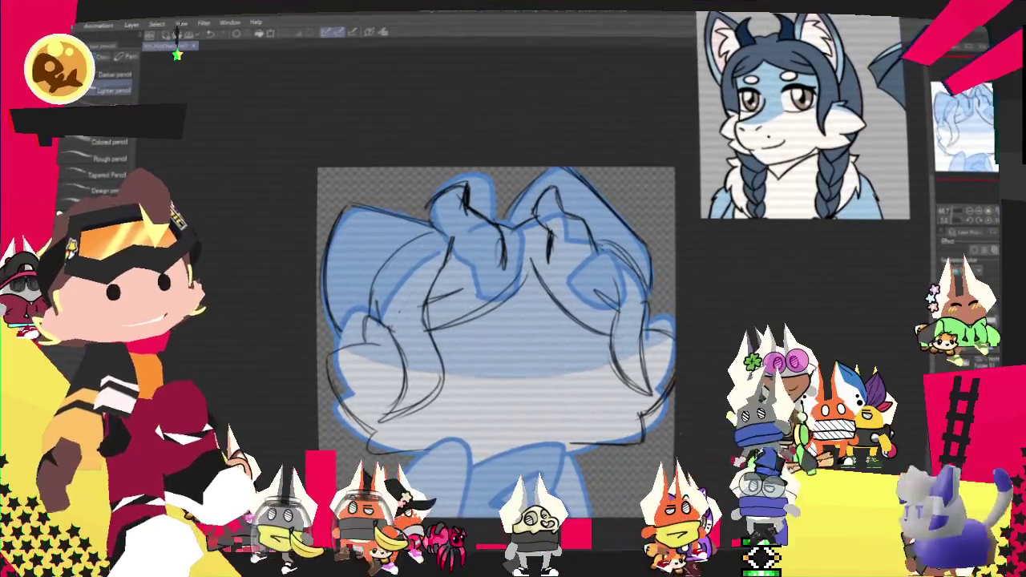
scroll(496, 321, "down", 2)
Add a short pencil stroke to the sketch near the neck
scroll(495, 273, "down", 2)
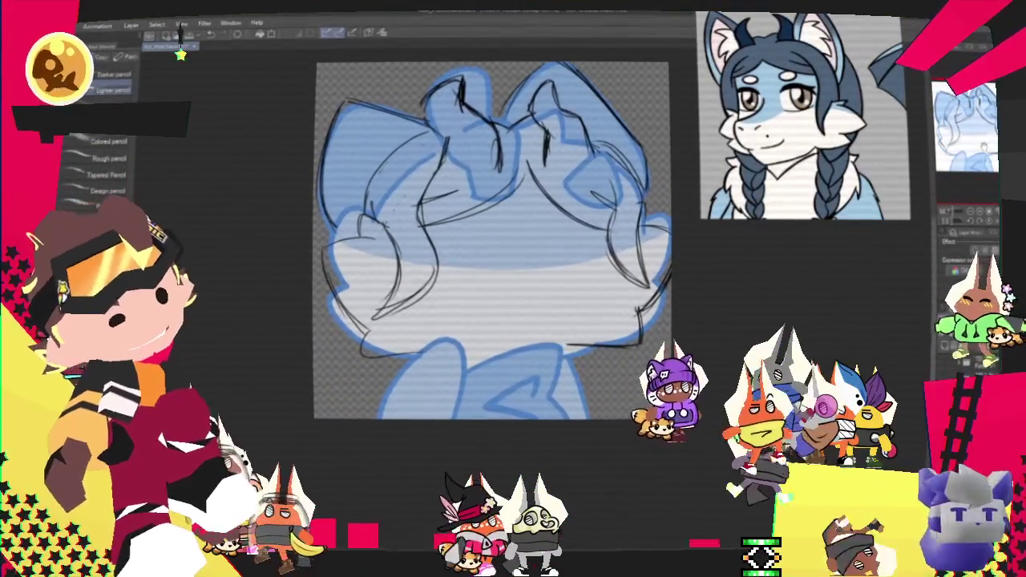
scroll(495, 240, "down", 1)
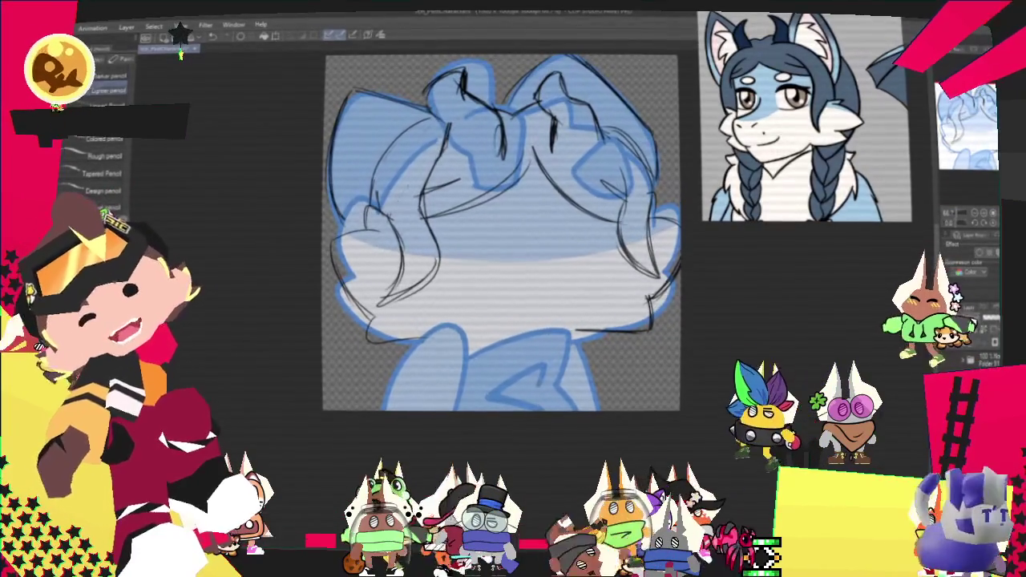
left_click_drag(615, 337, 611, 362)
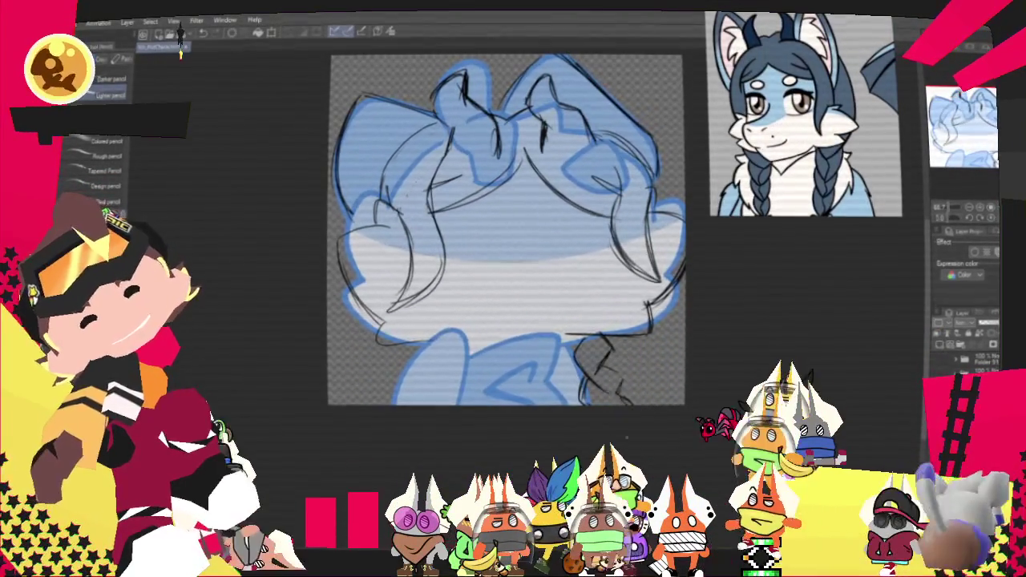
key("p")
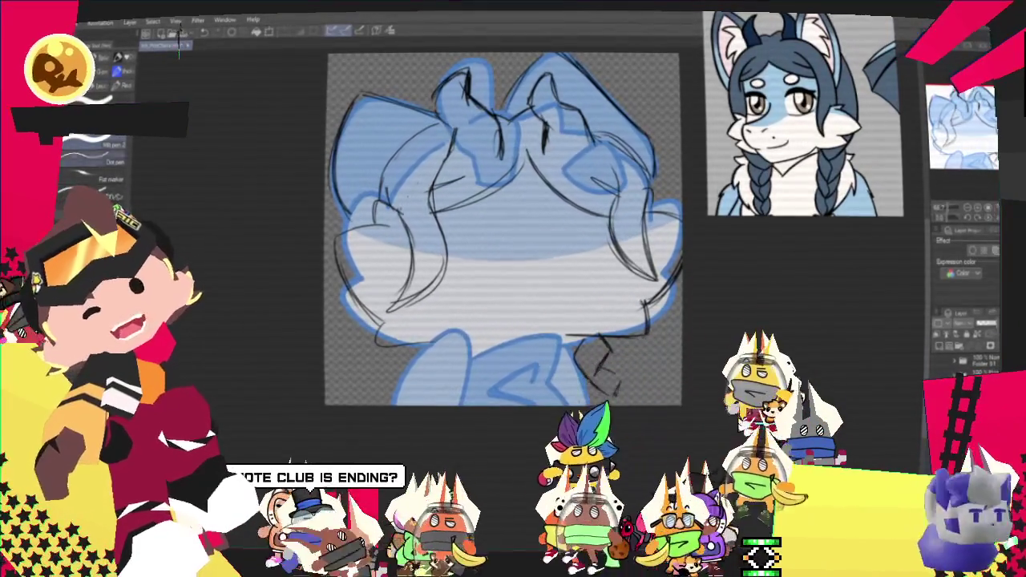
key("p")
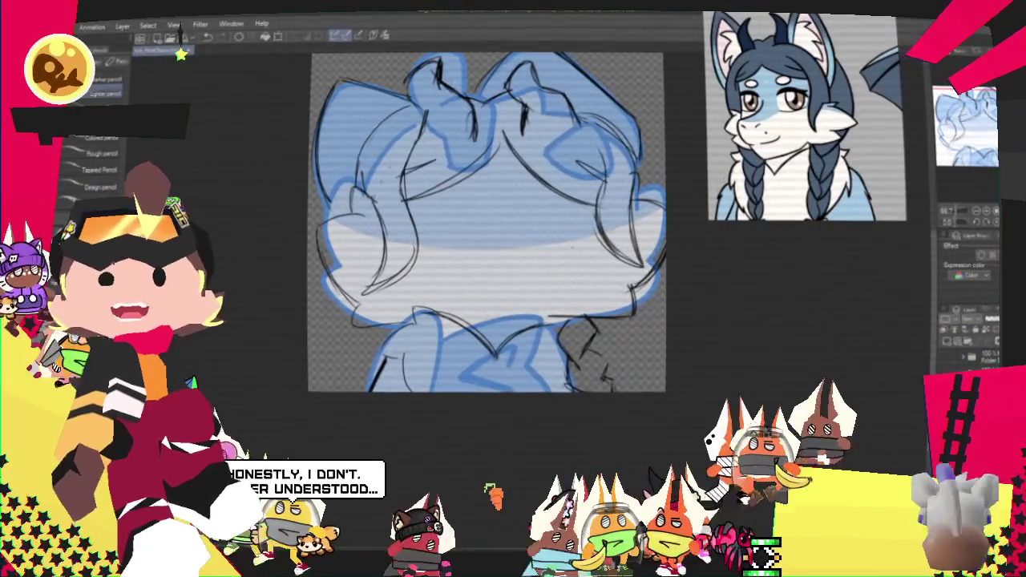
Pan the view around the lower part of the head sketch
left_click_drag(487, 222, 561, 225)
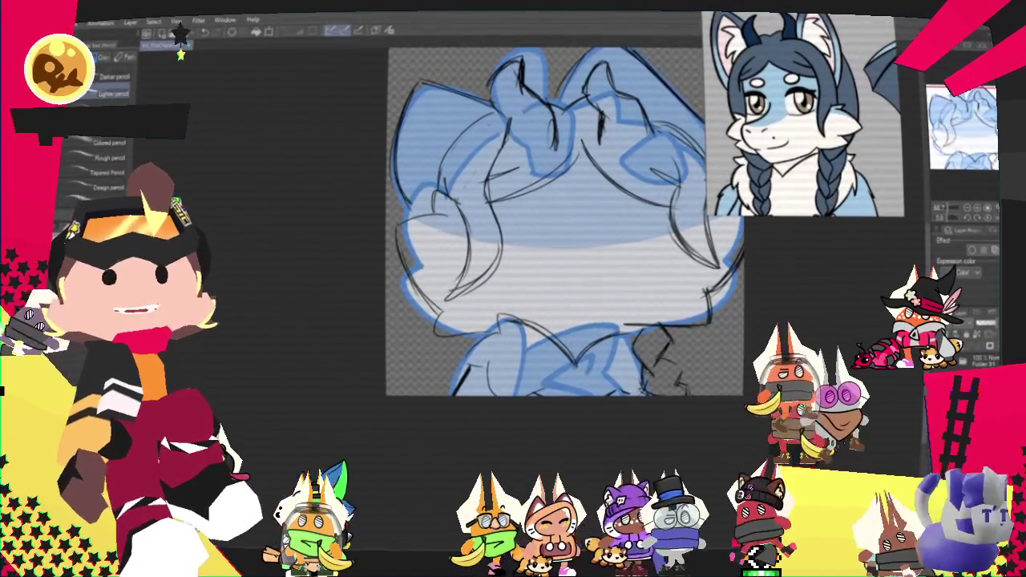
left_click_drag(562, 225, 513, 237)
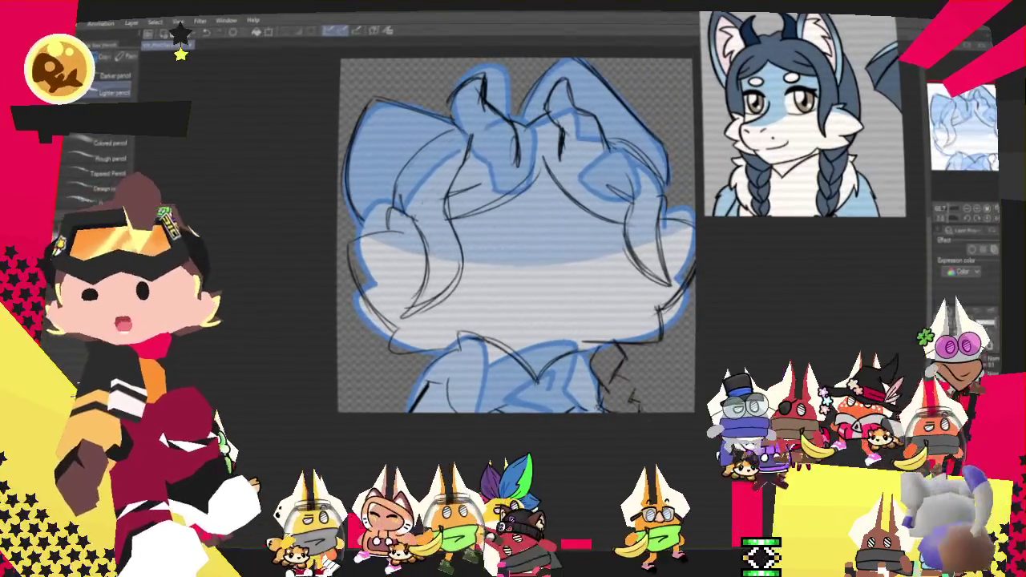
mouse_move(513, 237)
left_mouse_down()
mouse_move(529, 274)
mouse_move(546, 276)
left_mouse_up()
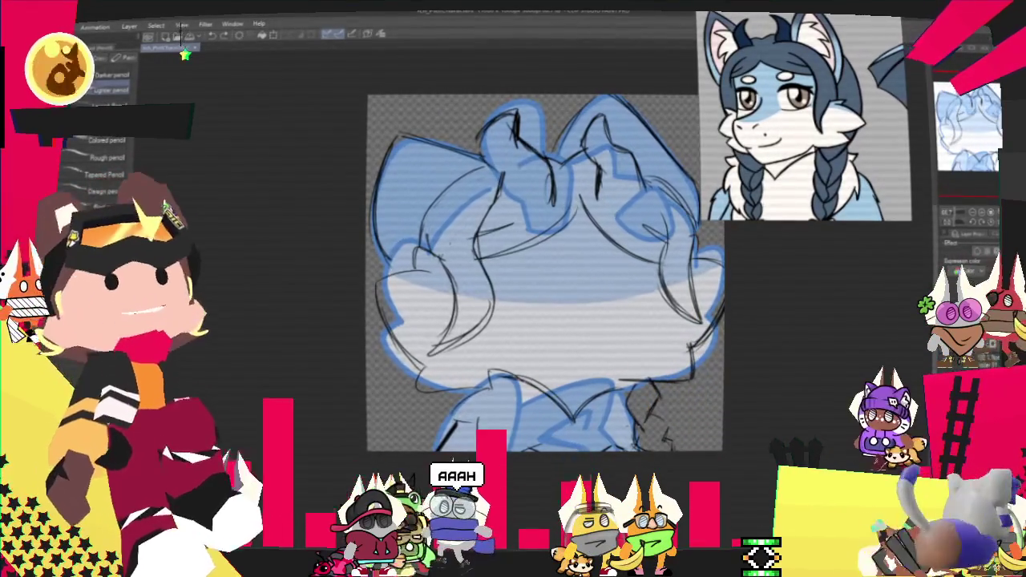
left_click_drag(545, 272, 509, 349)
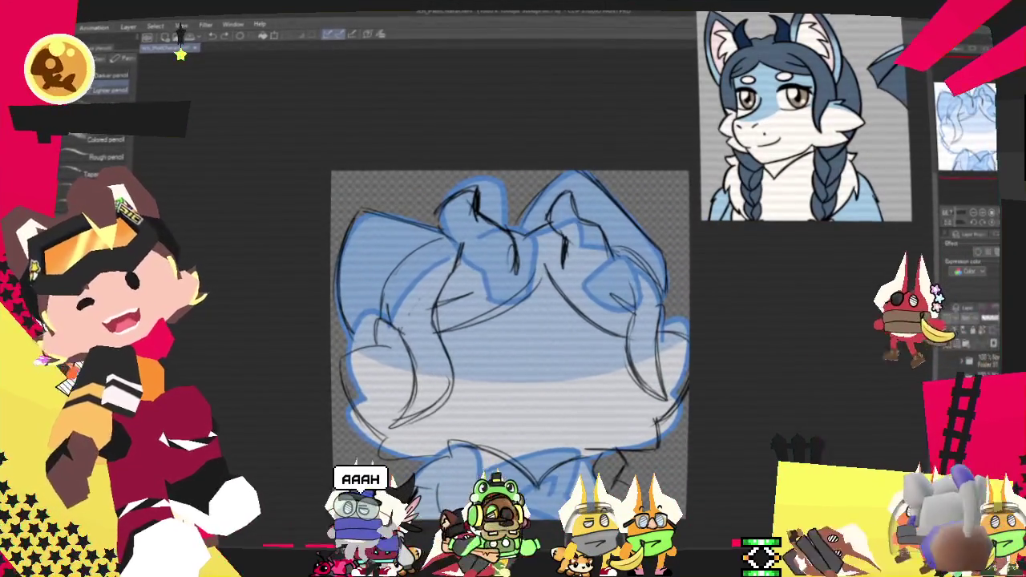
key("p")
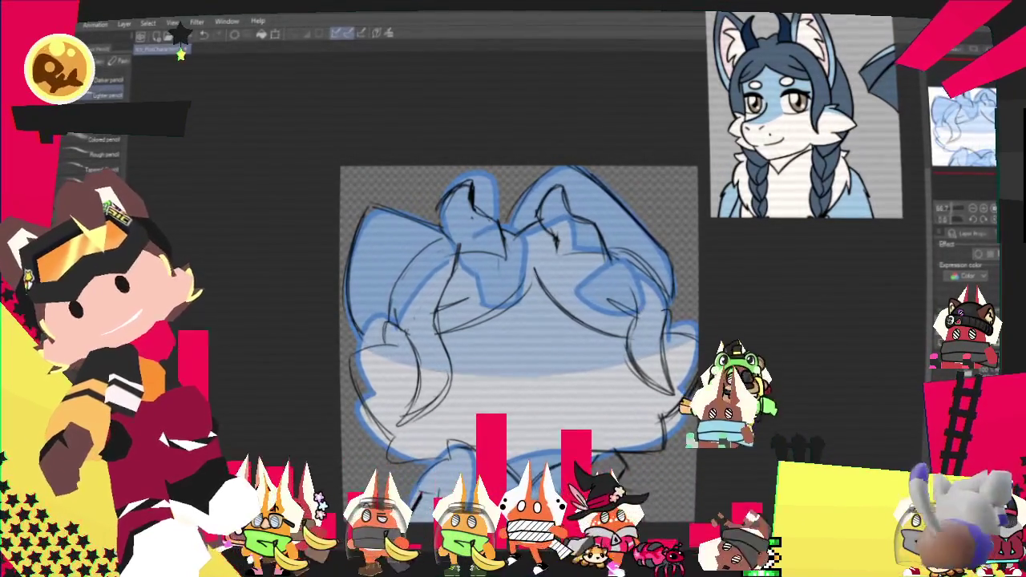
key("p")
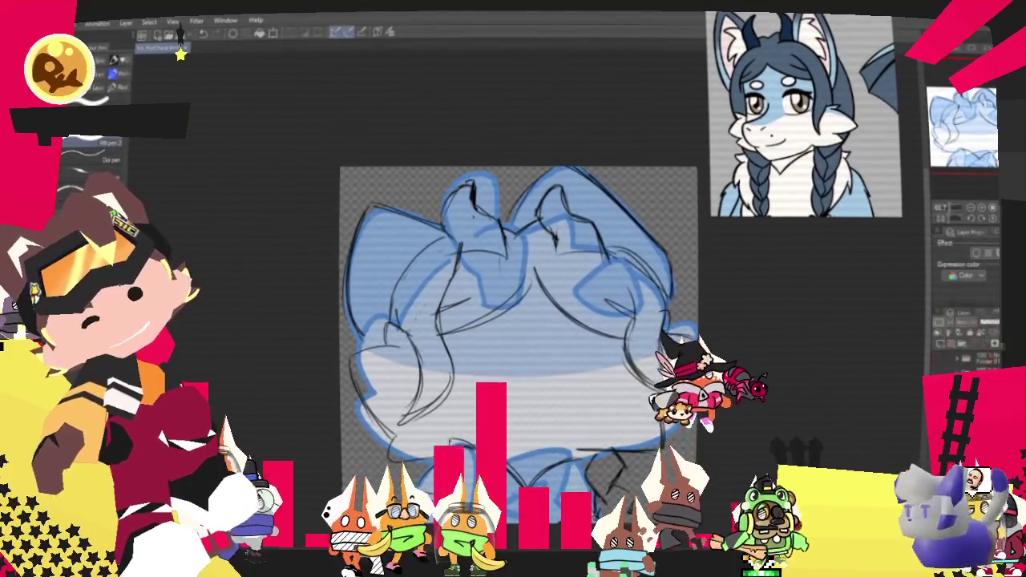
mouse_move(518, 344)
left_mouse_down()
mouse_move(464, 355)
mouse_move(489, 337)
mouse_move(505, 284)
left_mouse_up()
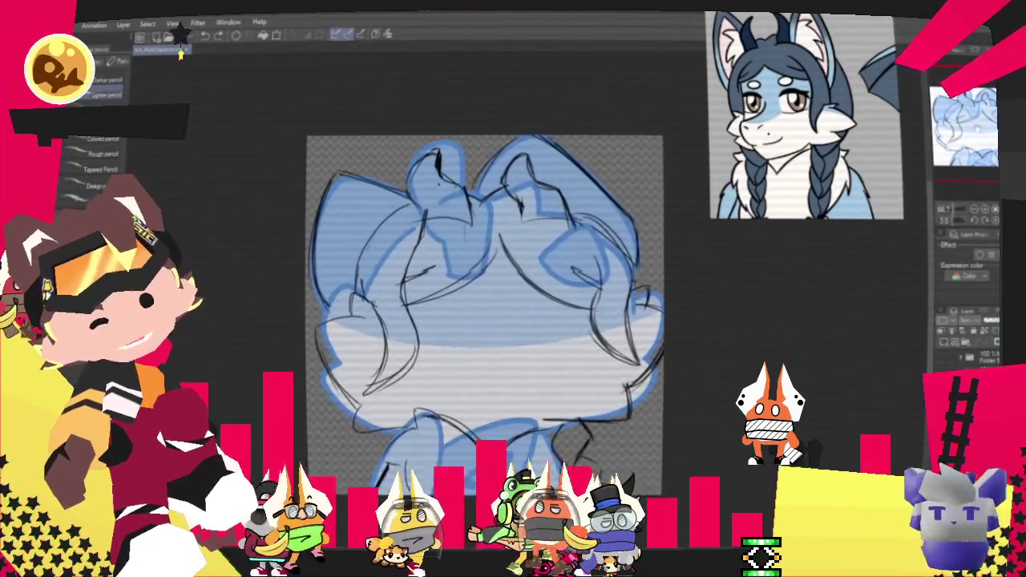
key("m")
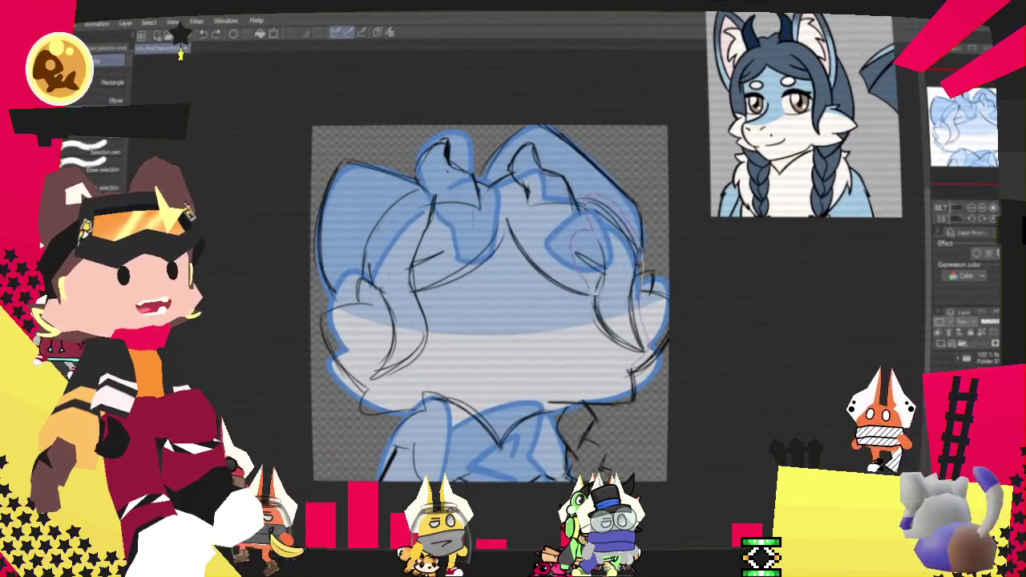
Free-transform the right side of the head sketch and tint the sketch lines pale blue
left_click_drag(590, 205, 634, 353)
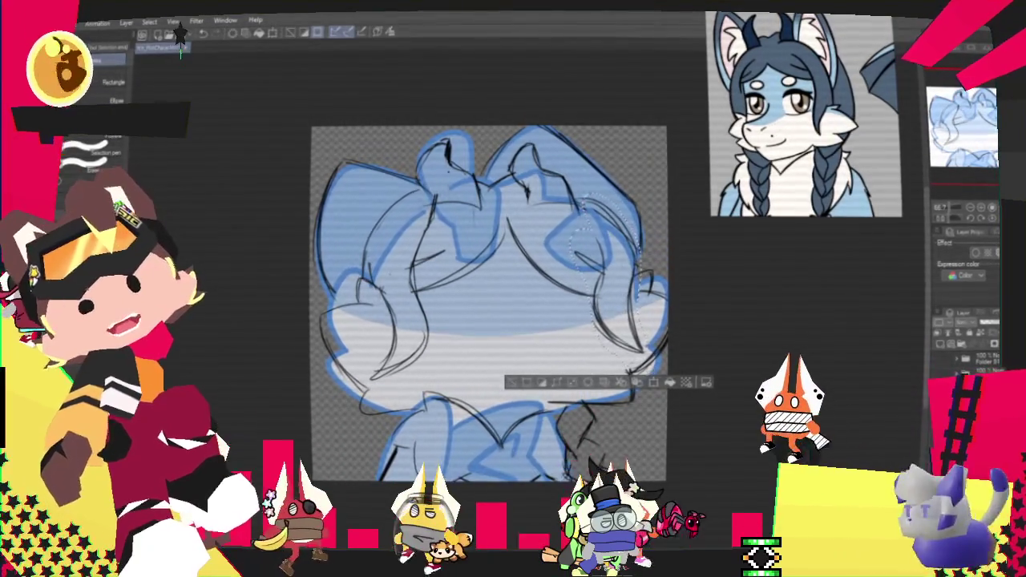
key("o")
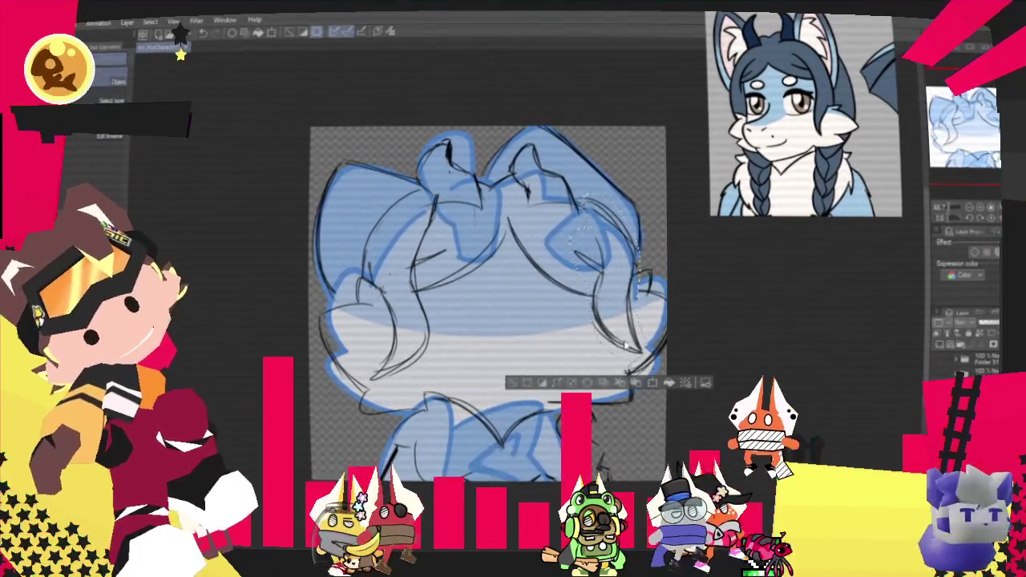
right_click(624, 345)
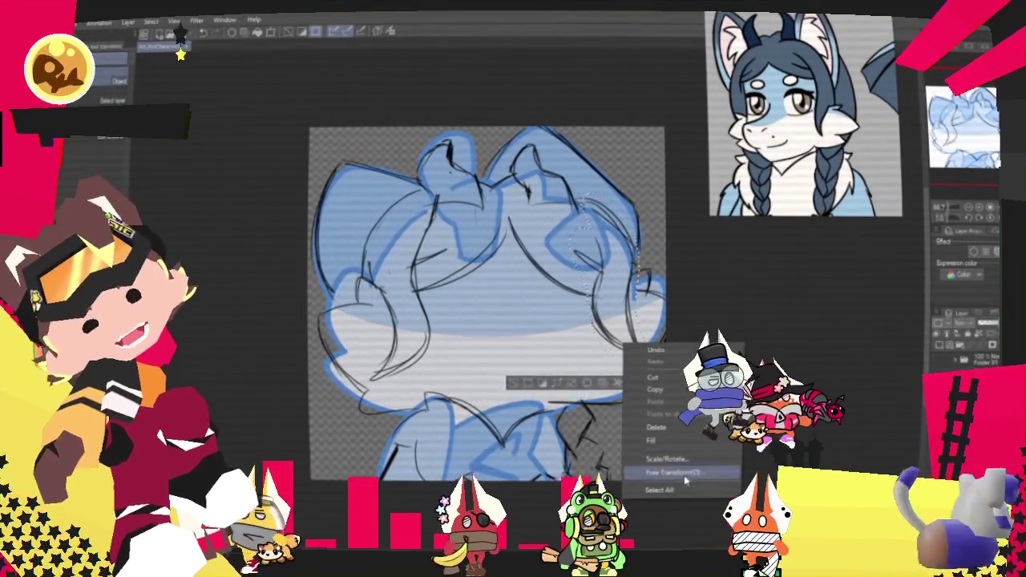
left_click(666, 458)
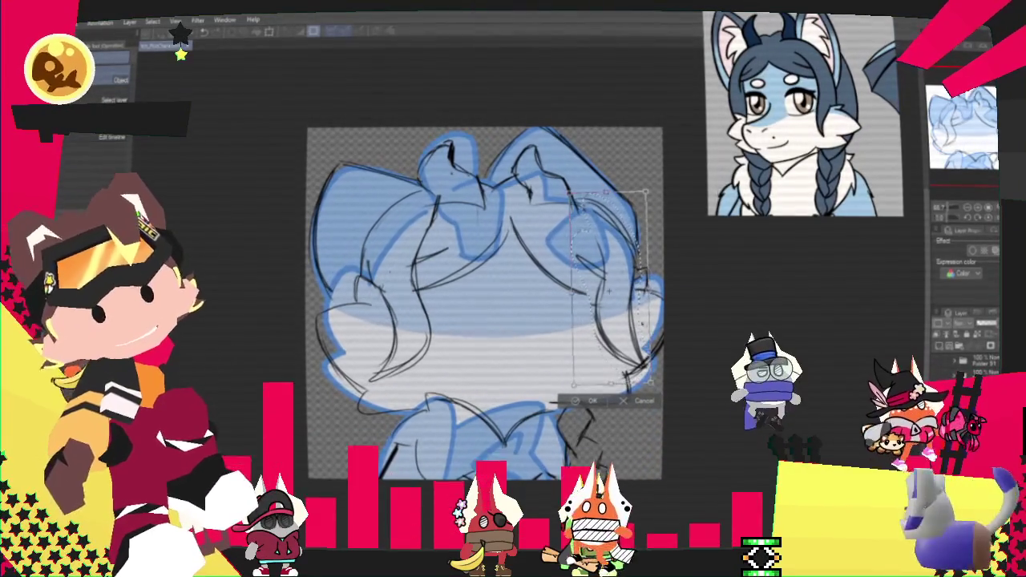
left_click(591, 393)
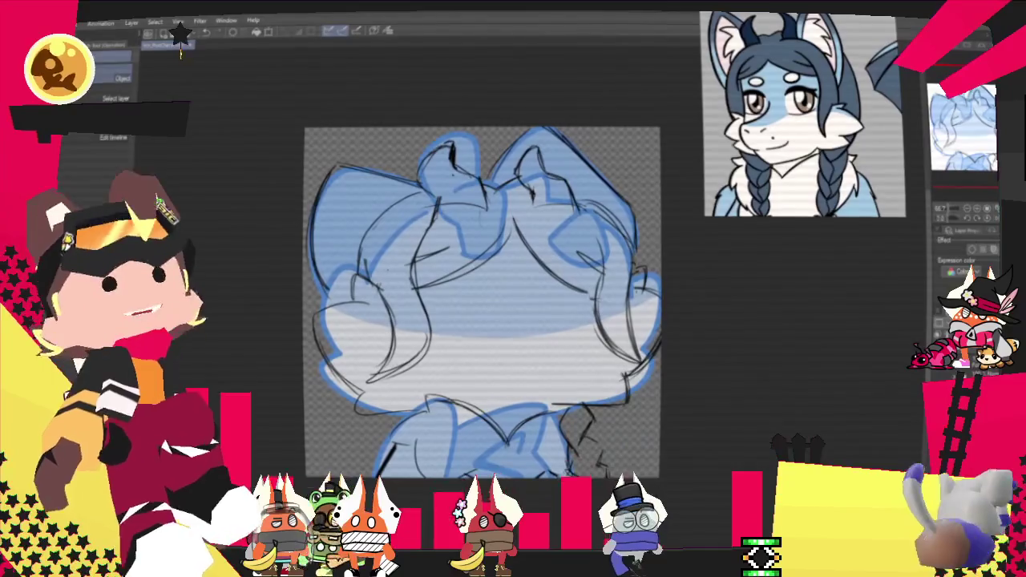
left_click(984, 261)
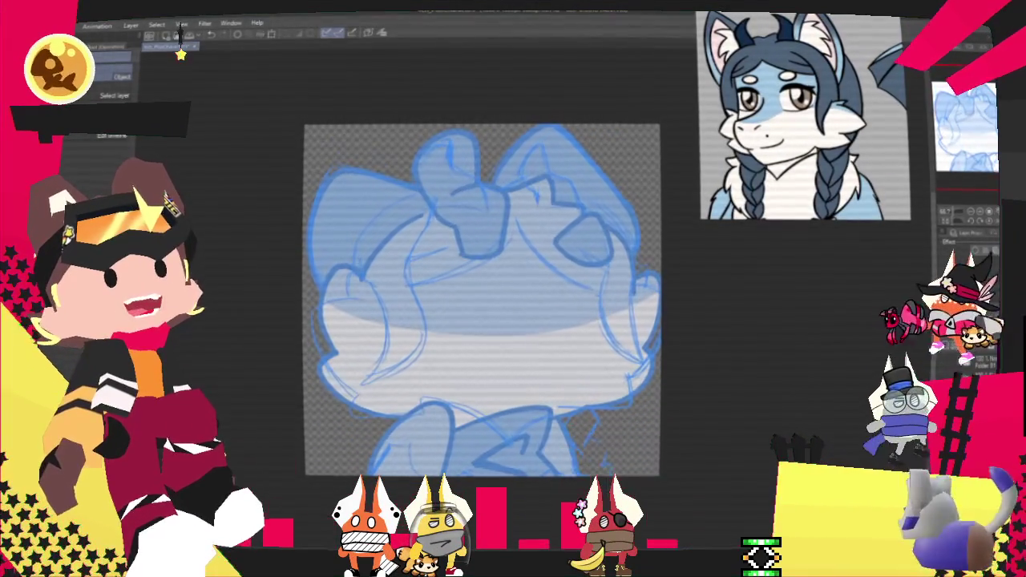
Hide the blue colour fill so only the blue sketch lines remain
key("ctrl+z")
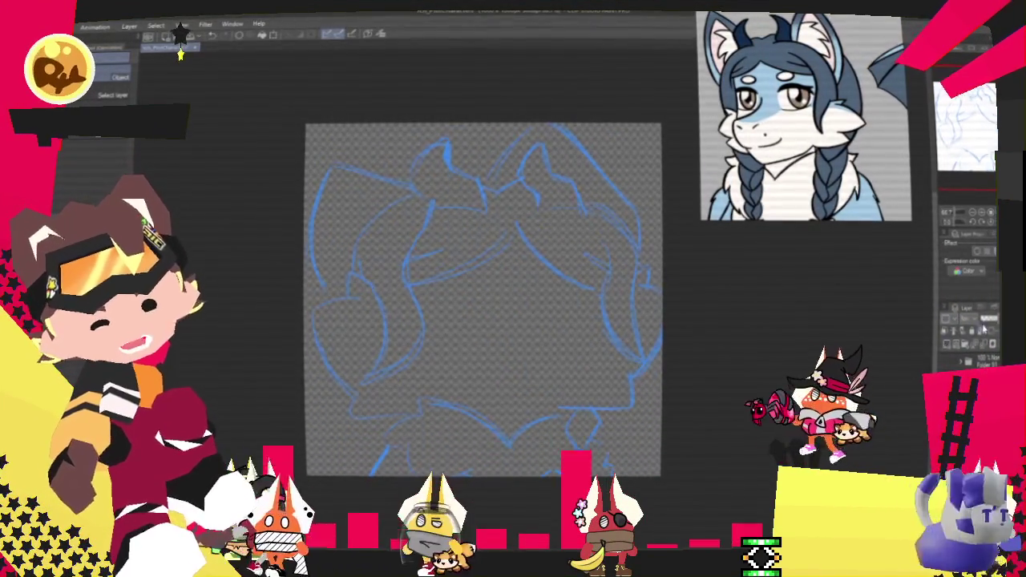
scroll(487, 317, "up", 1)
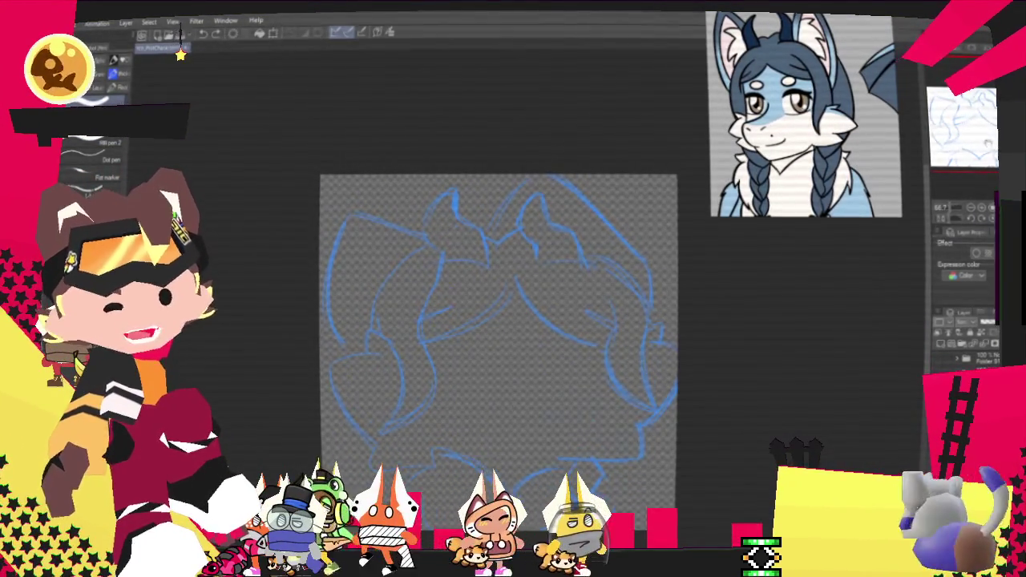
left_click_drag(953, 160, 946, 164)
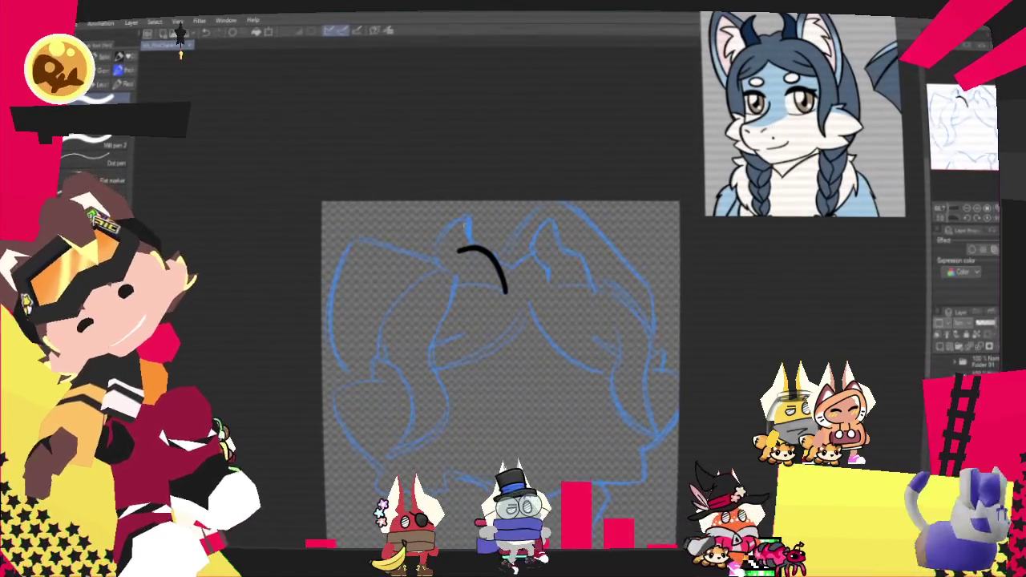
Ink the left horn's hooked, curled outline in black and begin the right horn curve
key("ctrl+z")
left_click_drag(420, 259, 435, 222)
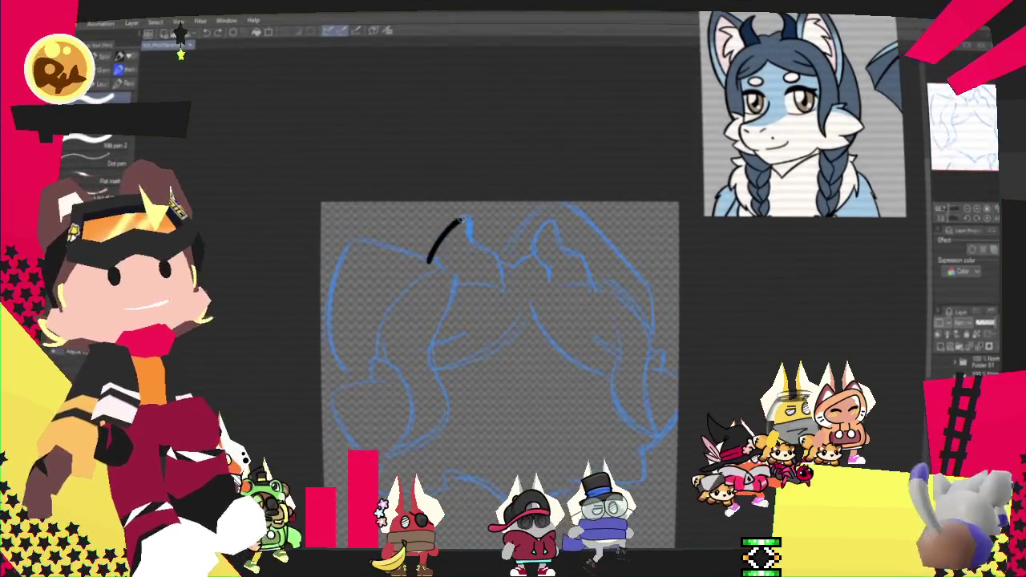
key("ctrl+z")
mouse_move(424, 256)
left_mouse_down()
mouse_move(473, 252)
mouse_move(497, 277)
left_mouse_up()
key("ctrl+z")
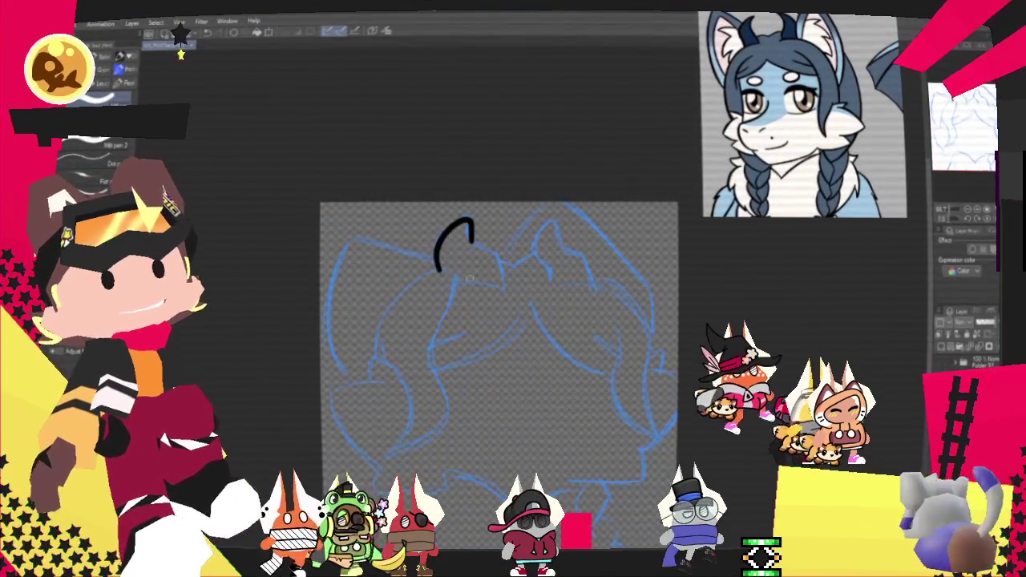
key("ctrl+z")
left_click_drag(437, 269, 487, 243)
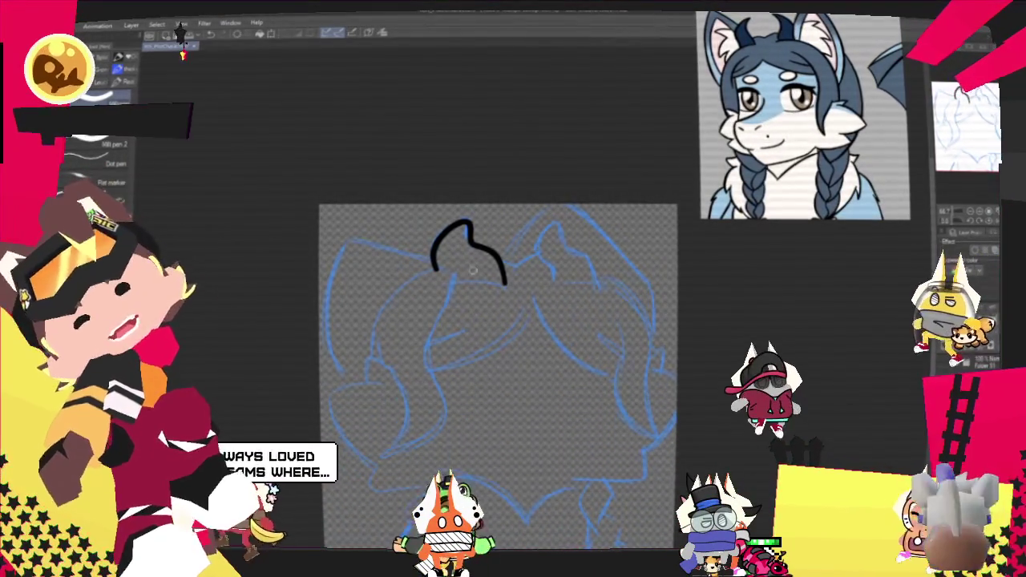
left_click_drag(433, 257, 450, 280)
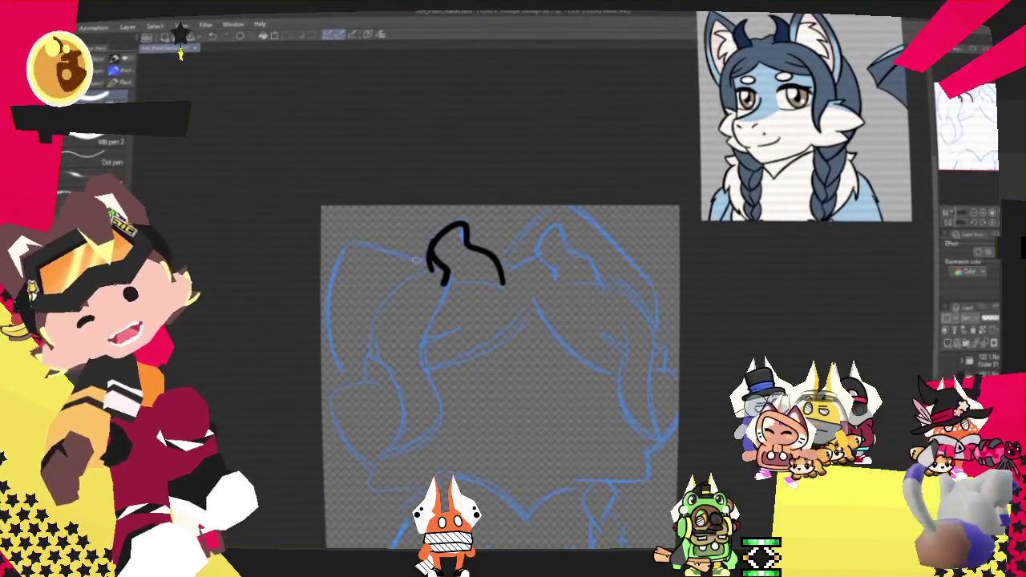
left_click_drag(434, 257, 439, 275)
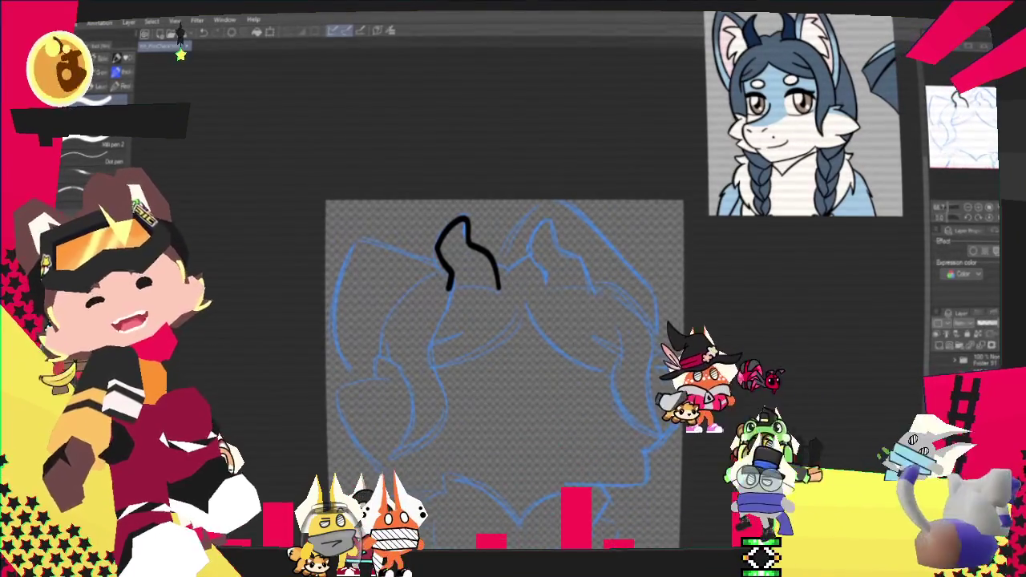
left_click_drag(554, 249, 597, 287)
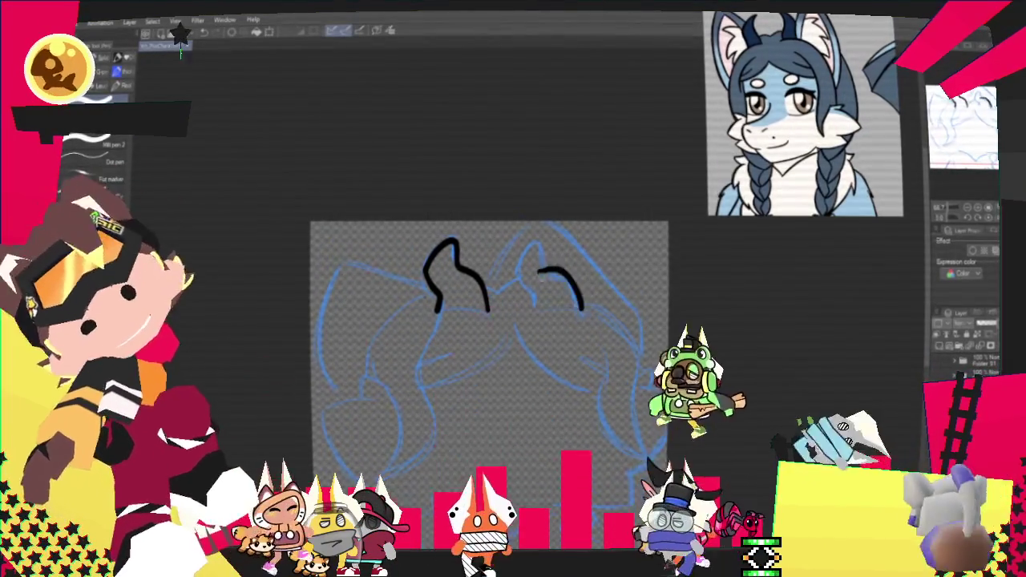
Redraw the right horn's black outline until it matches the left horn
key("ctrl+z")
left_click_drag(535, 281, 585, 314)
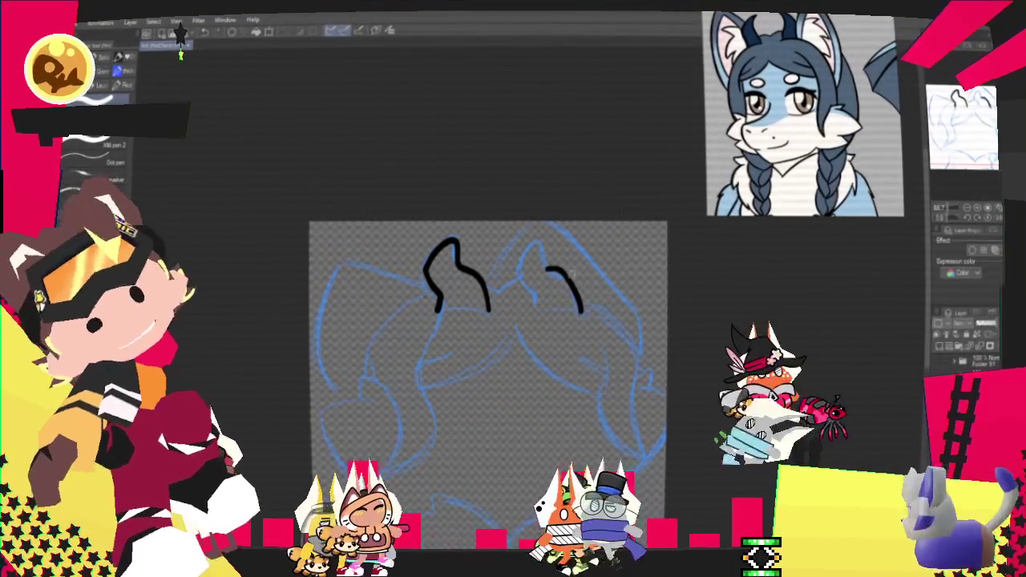
key("ctrl+z")
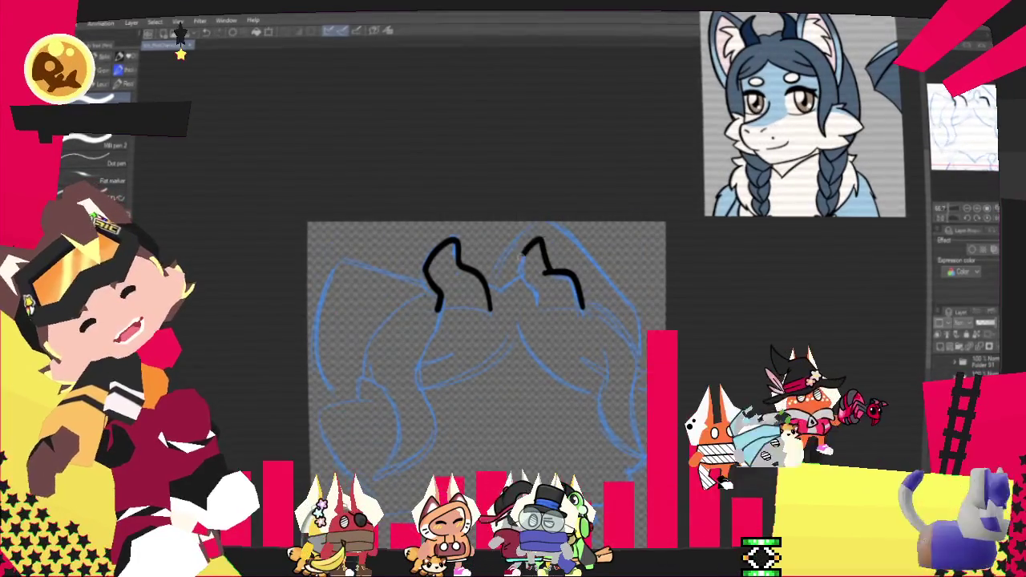
left_click_drag(521, 281, 585, 309)
key("ctrl+z")
left_click_drag(525, 287, 584, 309)
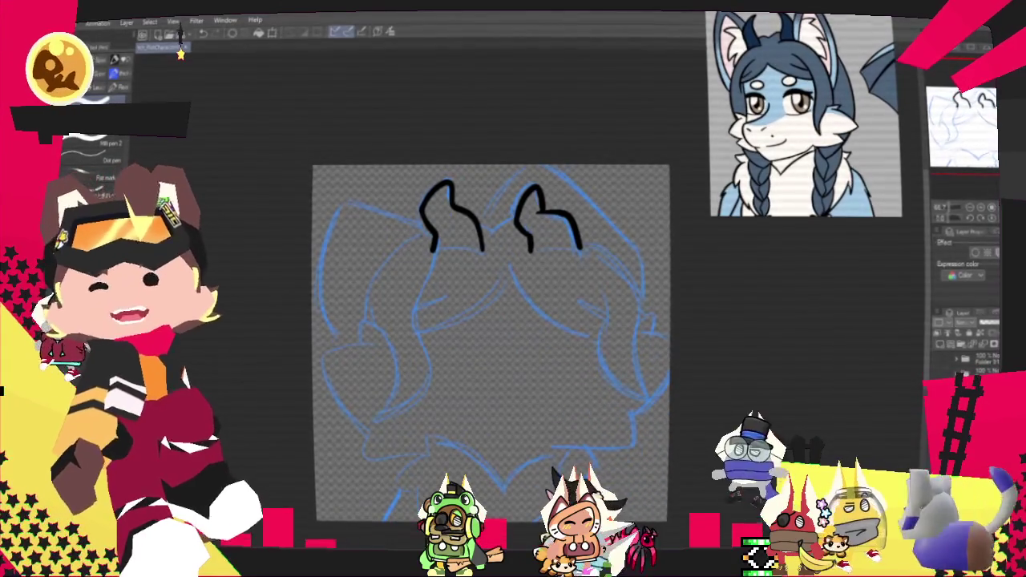
left_click_drag(491, 343, 511, 307)
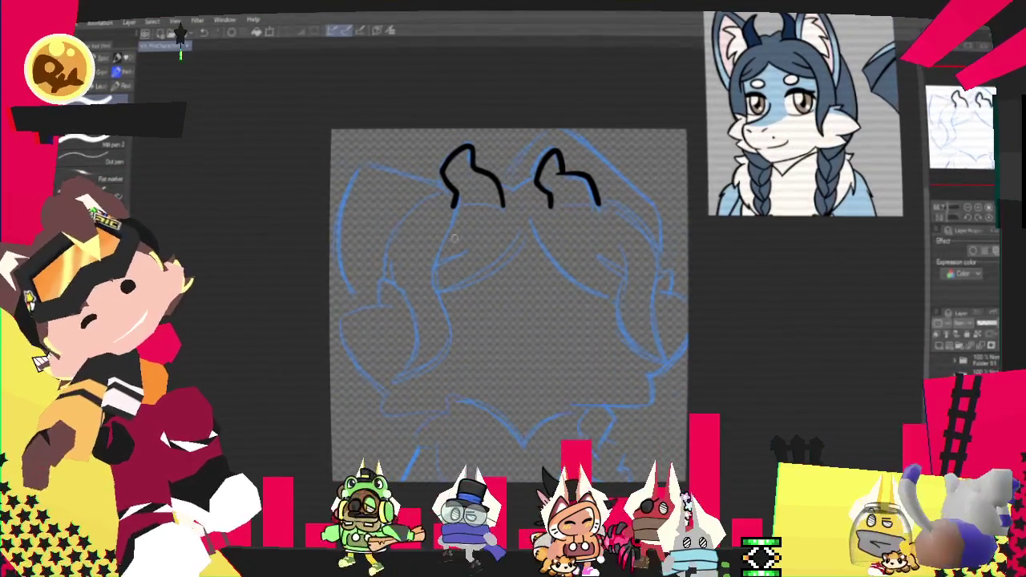
Ink the S-curved left bangs, the left lock's curl, and the bangs sweeping right
left_click_drag(449, 221, 367, 369)
key("ctrl+z")
mouse_move(469, 222)
left_mouse_down()
mouse_move(385, 357)
mouse_move(374, 267)
left_mouse_up()
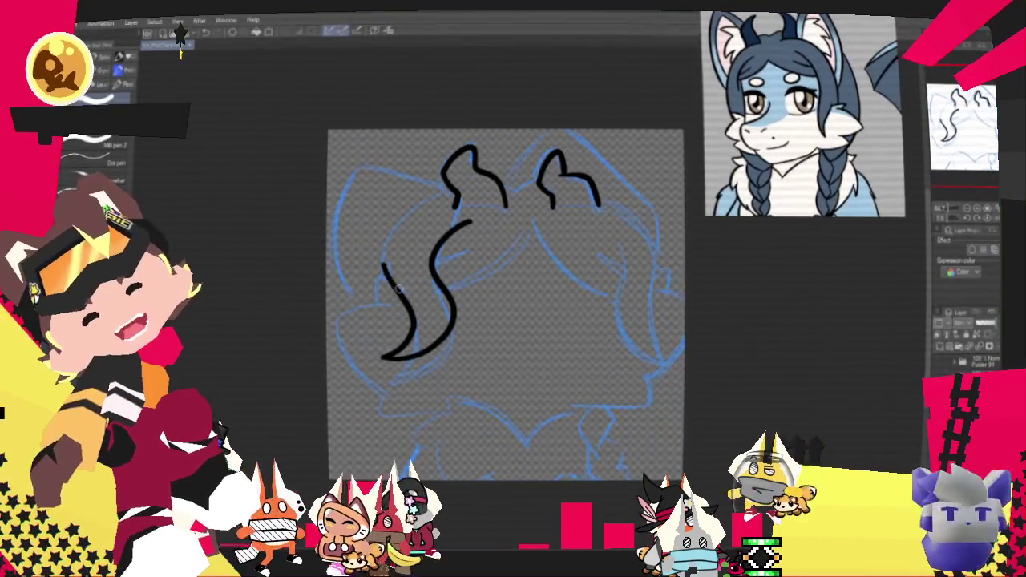
left_click_drag(376, 285, 328, 324)
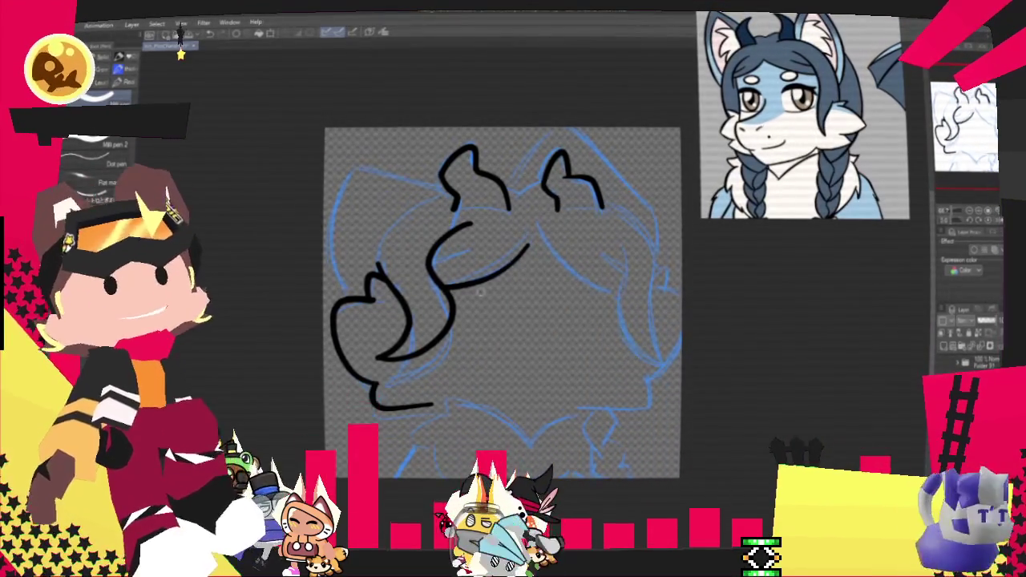
key("ctrl+z")
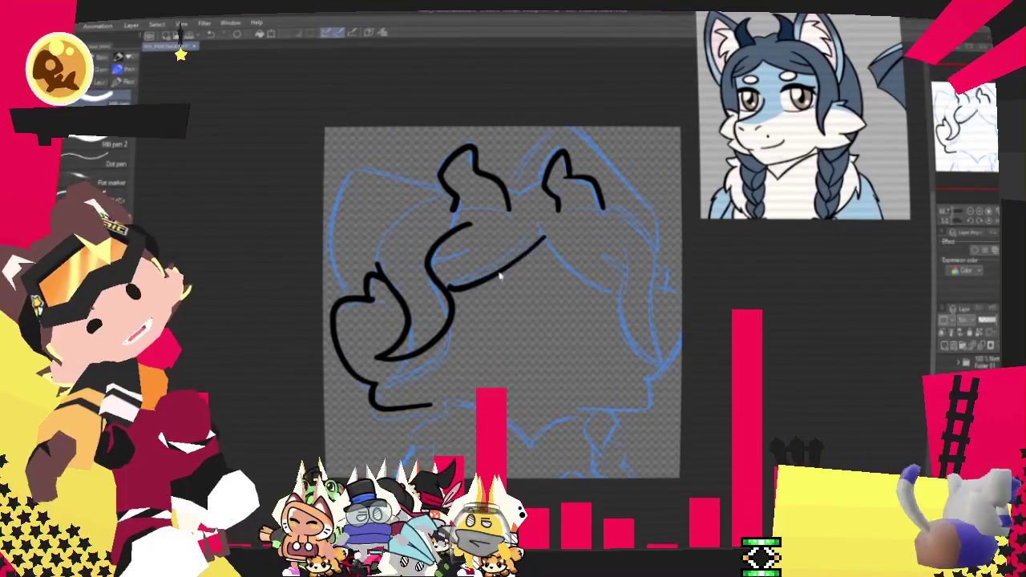
left_click_drag(542, 215, 449, 284)
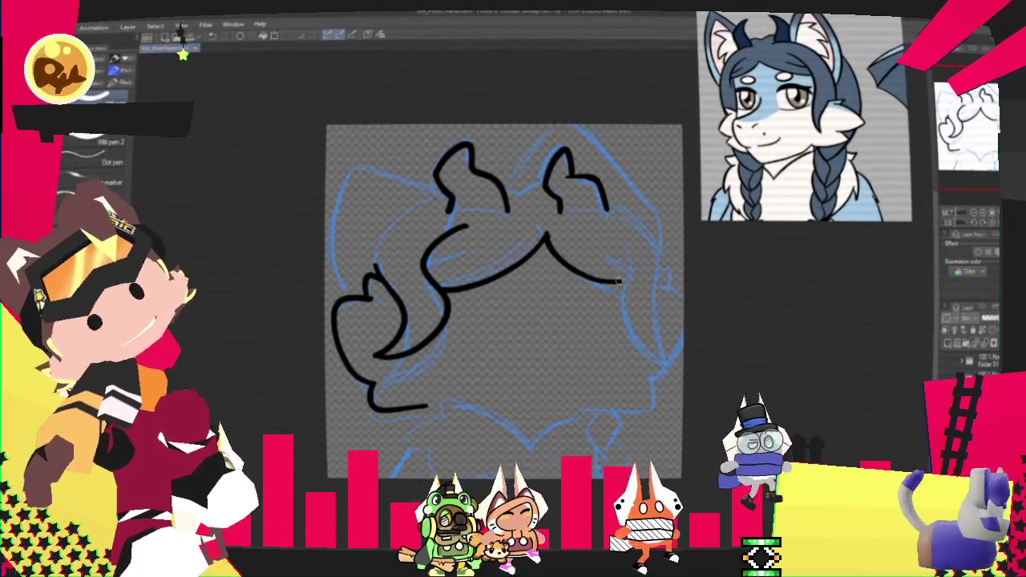
left_click_drag(595, 279, 619, 287)
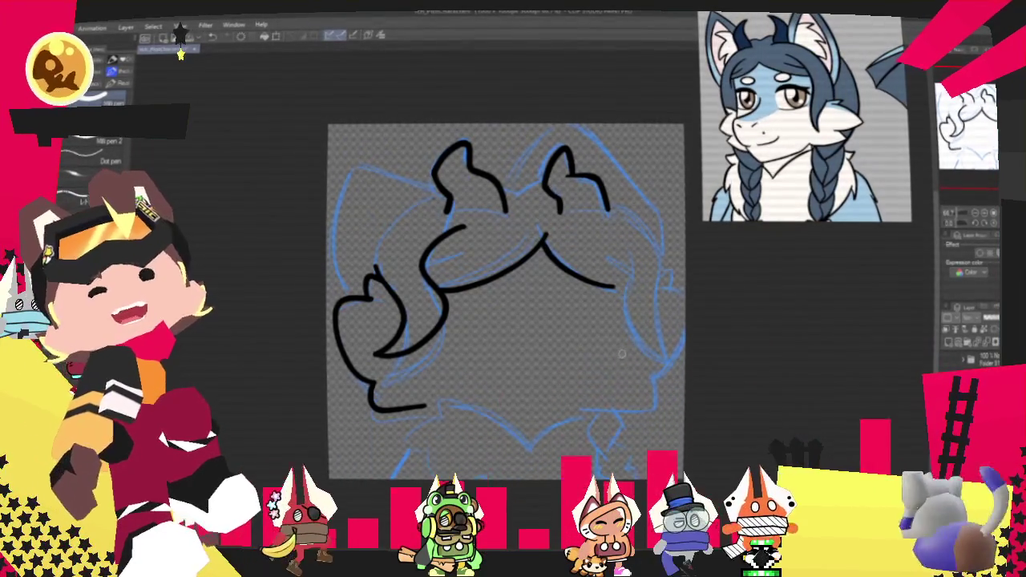
Ink the curve running down the right side of the hair
left_click_drag(506, 300, 465, 339)
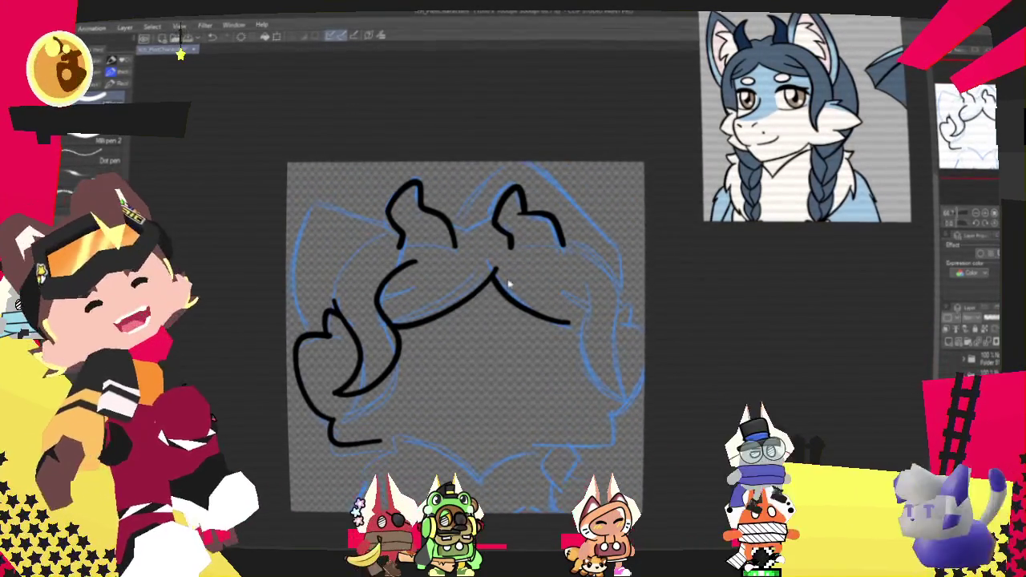
left_click_drag(579, 330, 496, 273)
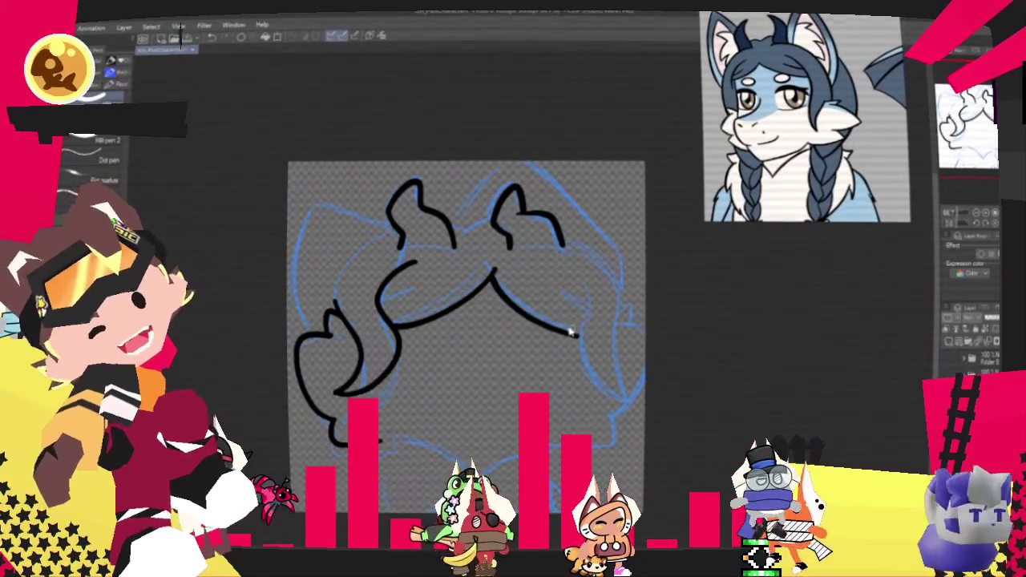
key("ctrl+z")
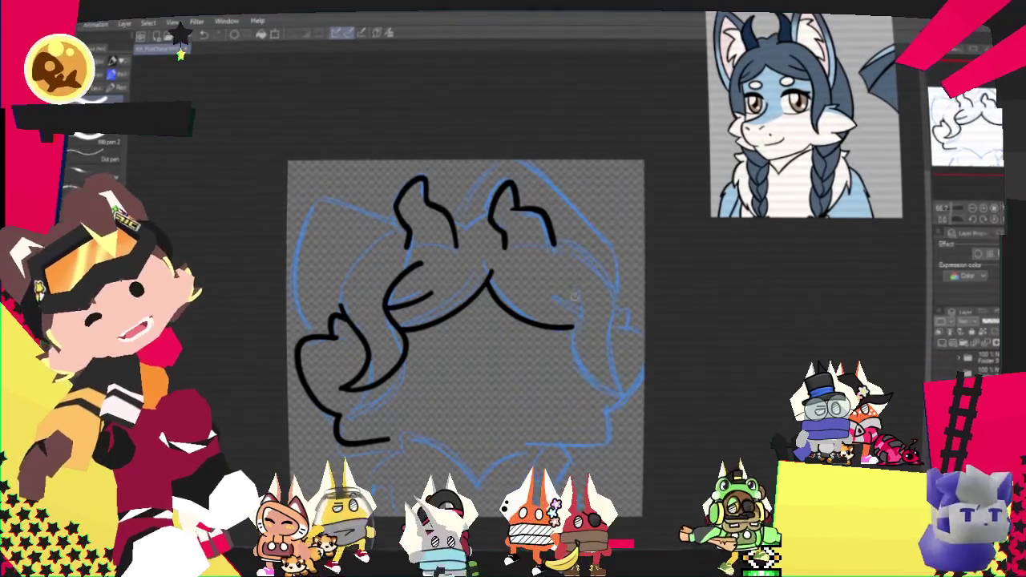
left_click_drag(577, 288, 582, 317)
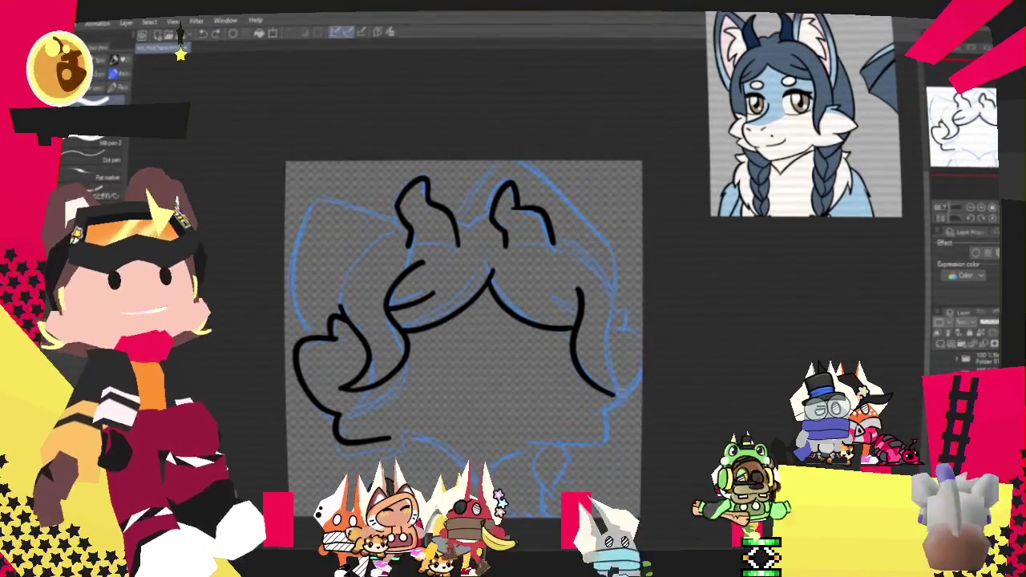
key("ctrl+z")
key("ctrl+y")
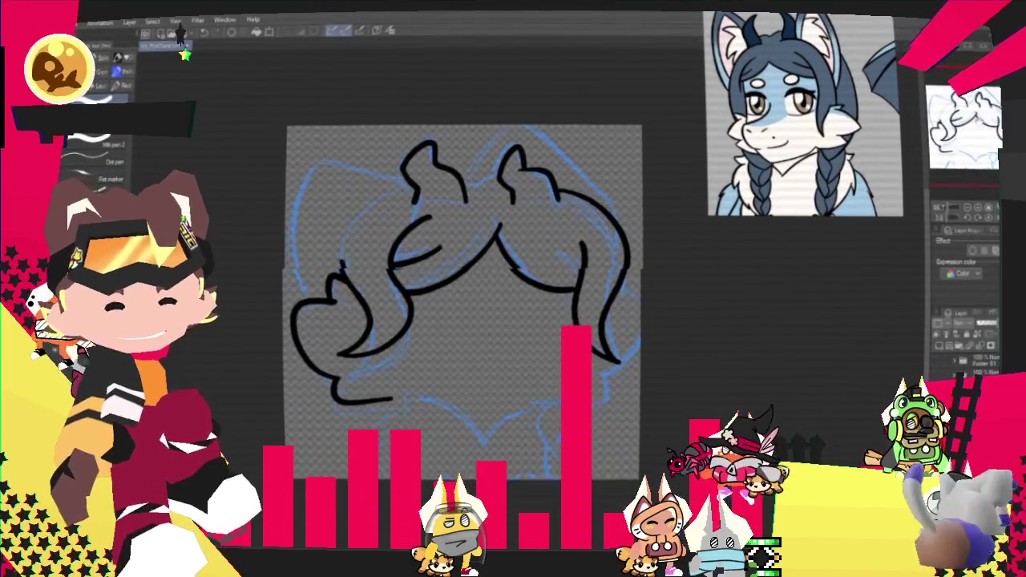
Join the two horns with a short black stroke at the upper left
left_click_drag(659, 410, 730, 381)
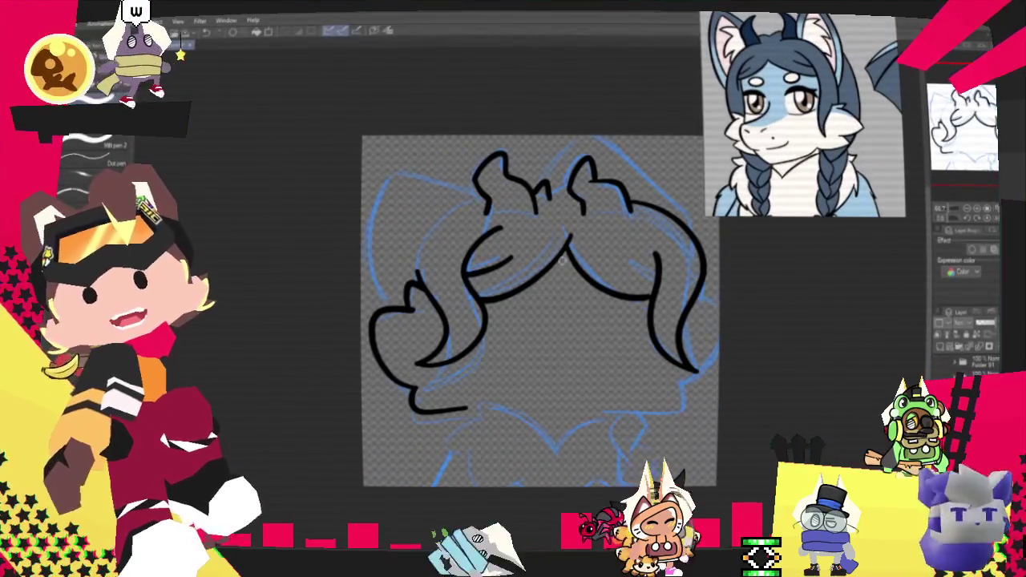
left_click_drag(586, 230, 566, 246)
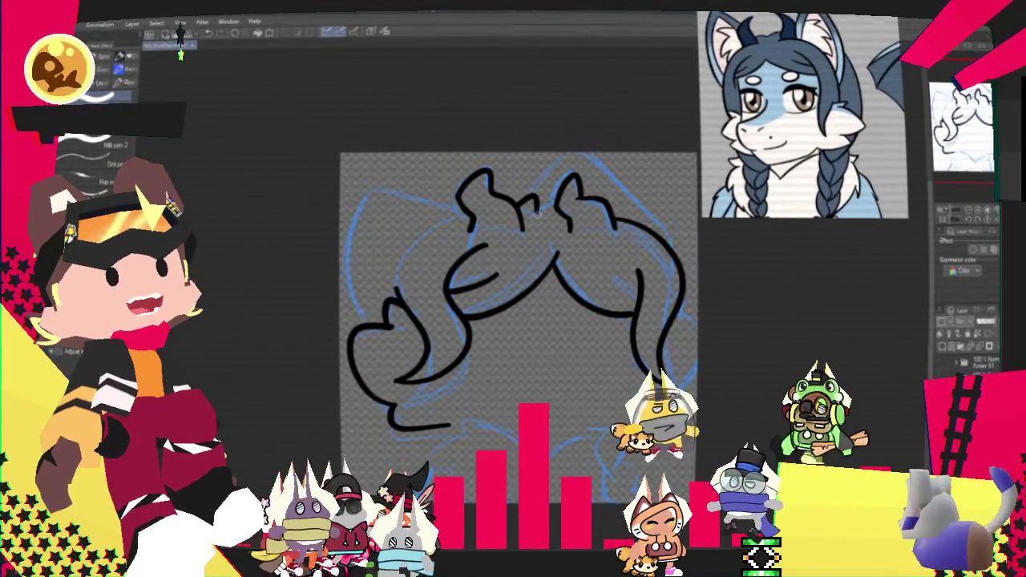
left_click_drag(523, 225, 565, 212)
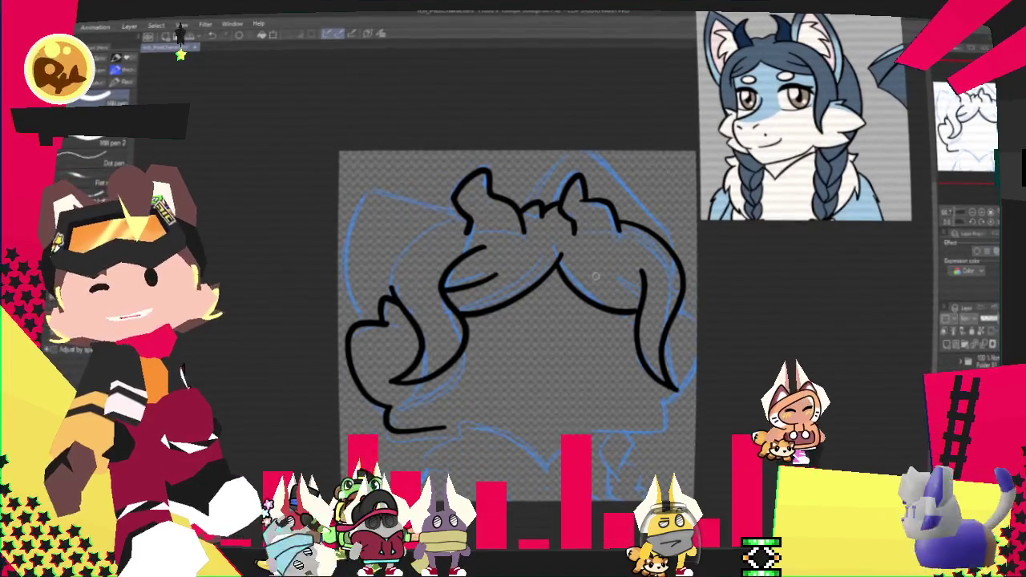
left_click_drag(596, 275, 587, 308)
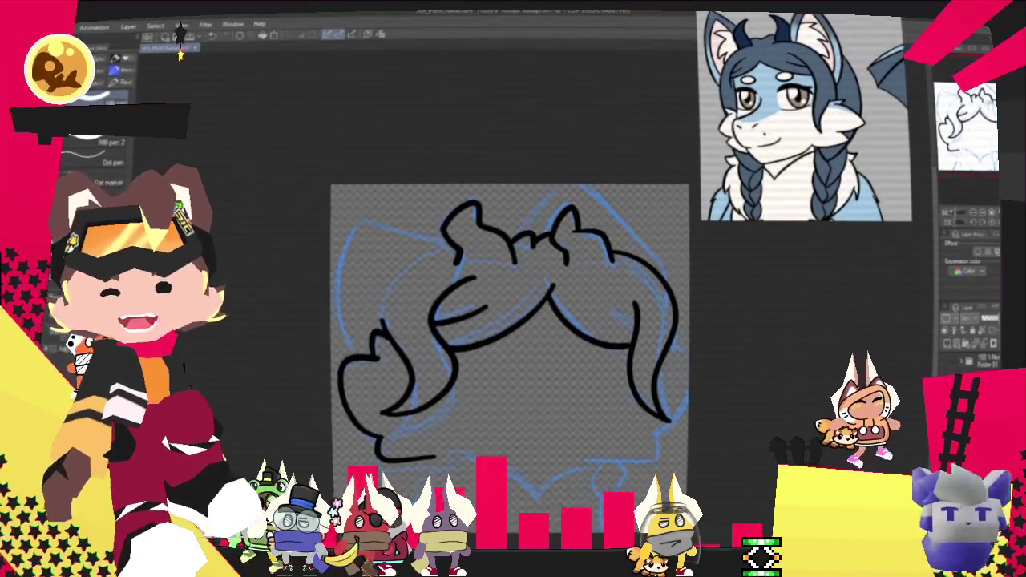
mouse_move(507, 321)
left_mouse_down()
mouse_move(568, 344)
mouse_move(581, 320)
left_mouse_up()
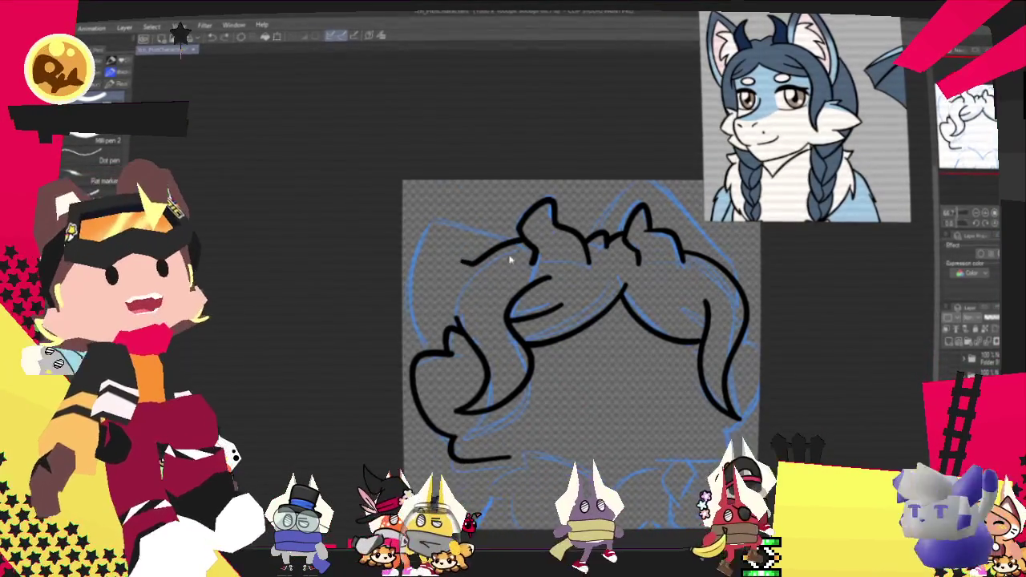
Ink black arcs along the top-right of the head and the right hair's outer edge
mouse_move(525, 240)
left_mouse_down()
mouse_move(463, 259)
mouse_move(440, 320)
left_mouse_up()
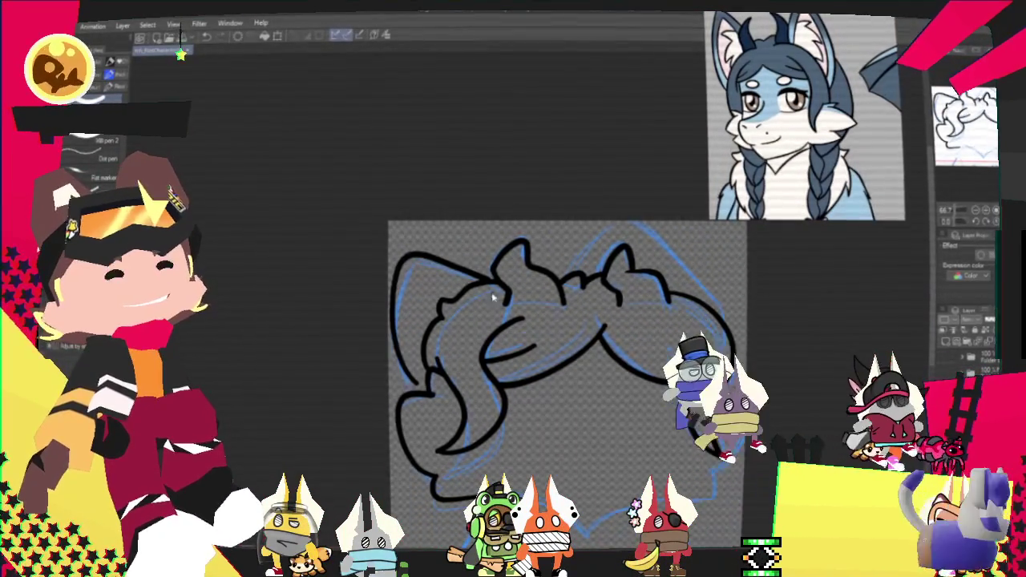
left_click_drag(688, 343, 725, 455)
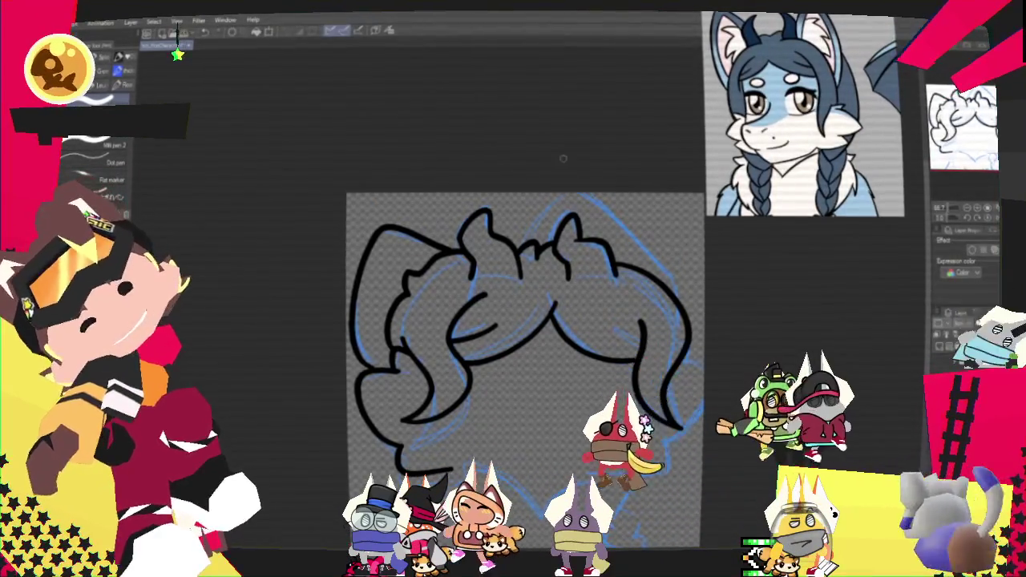
key("ctrl+z")
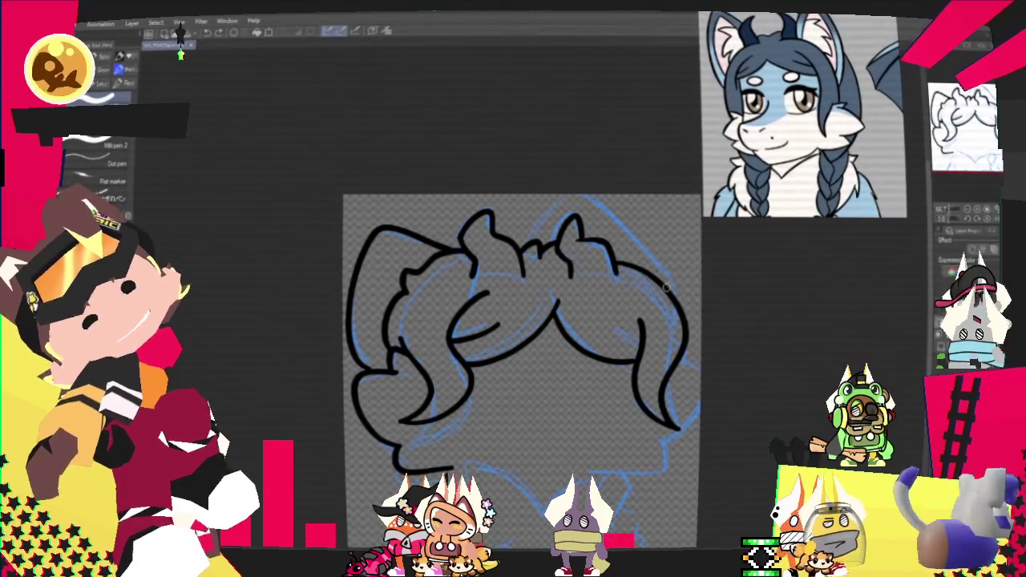
left_click_drag(555, 220, 670, 283)
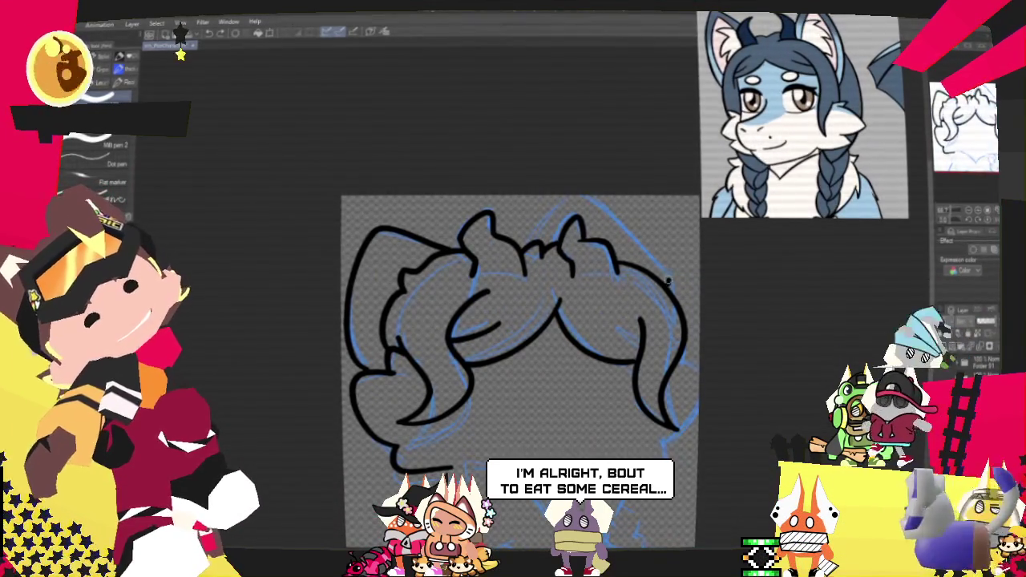
left_click_drag(529, 241, 669, 280)
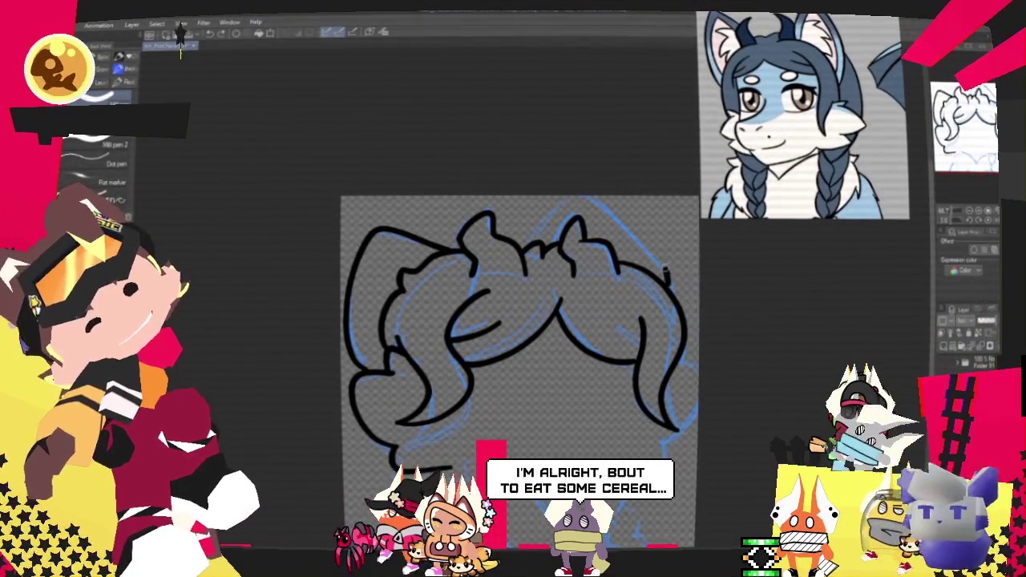
mouse_move(536, 233)
left_mouse_down()
mouse_move(579, 197)
mouse_move(664, 277)
left_mouse_up()
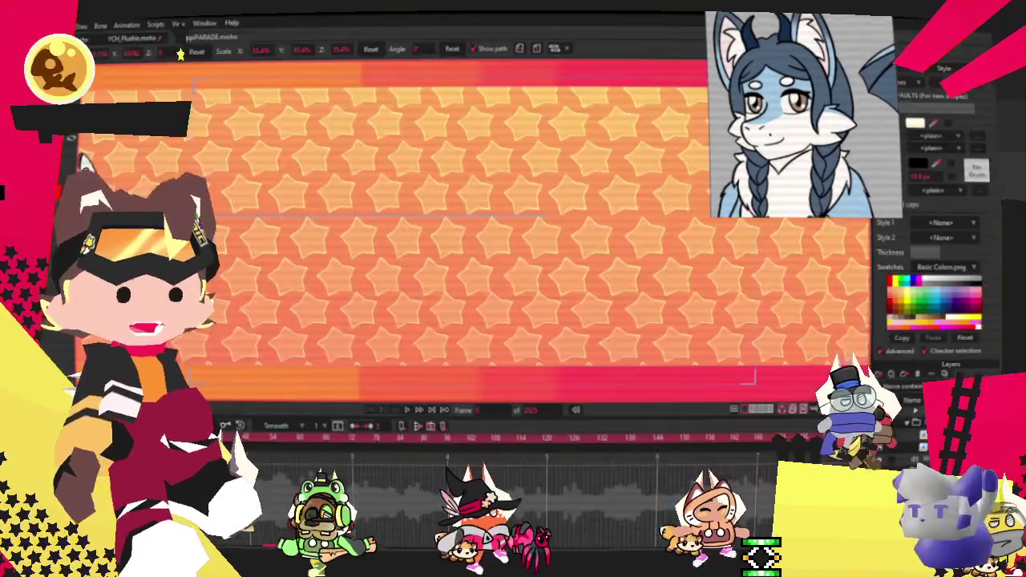
Zoom out and back in on the Moho star-patterned stage scene
scroll(598, 393, "down", 2)
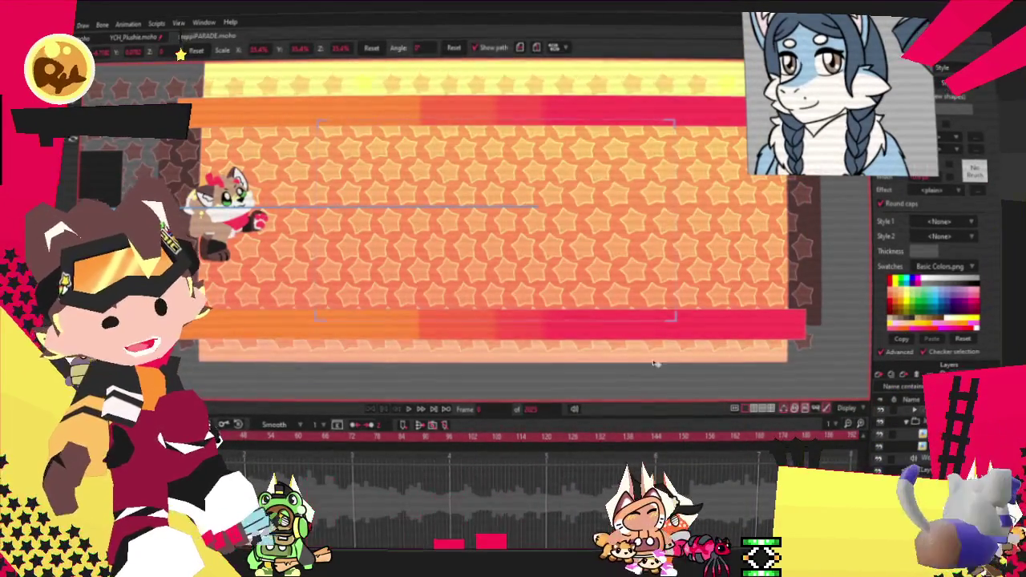
scroll(688, 376, "down", 3)
scroll(588, 322, "up", 5)
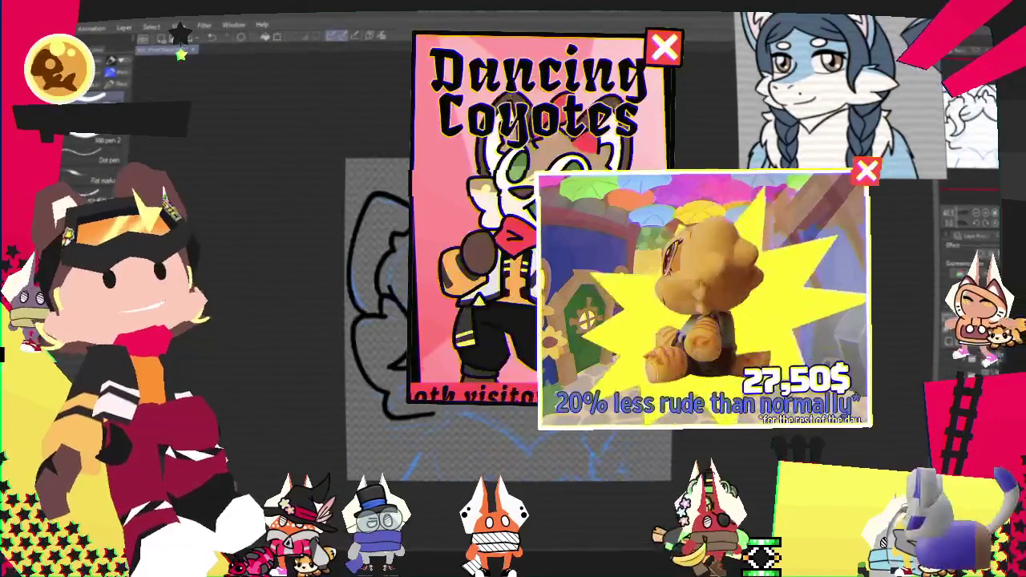
Zoom in on the chibi head lineart with Ctrl+plus
key("ctrl+plus")
key("ctrl+plus")
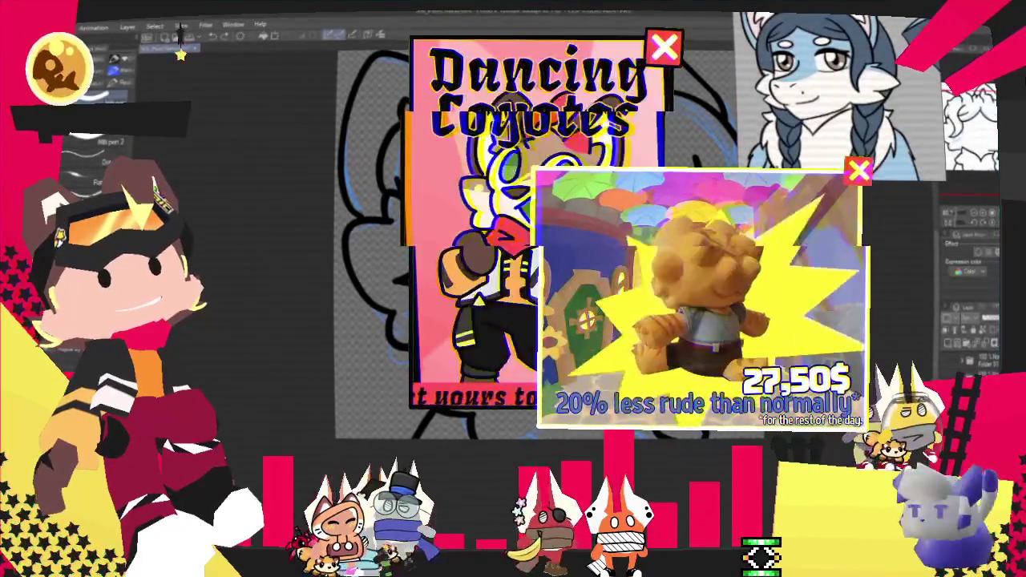
Zoom the canvas out to see the whole head lineart
scroll(537, 288, "up", 2)
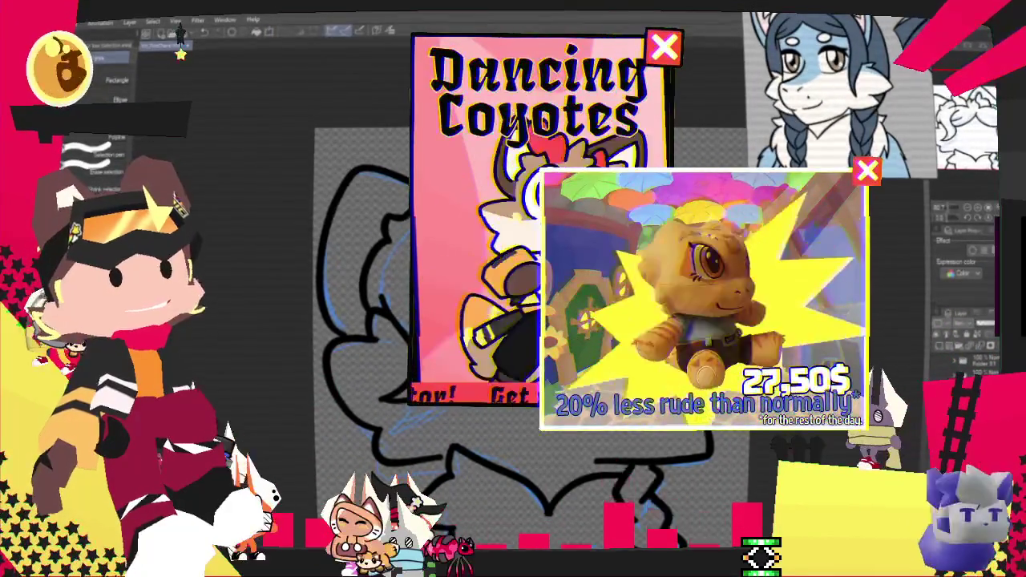
key("ctrl+minus")
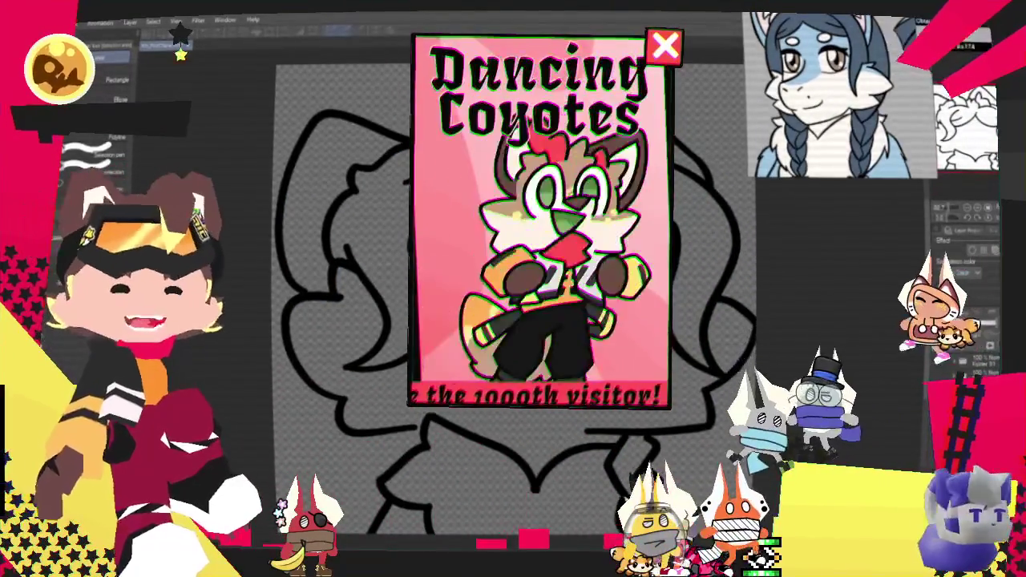
Fill the face light blue, undoing the fill that spilled into the background
key("g")
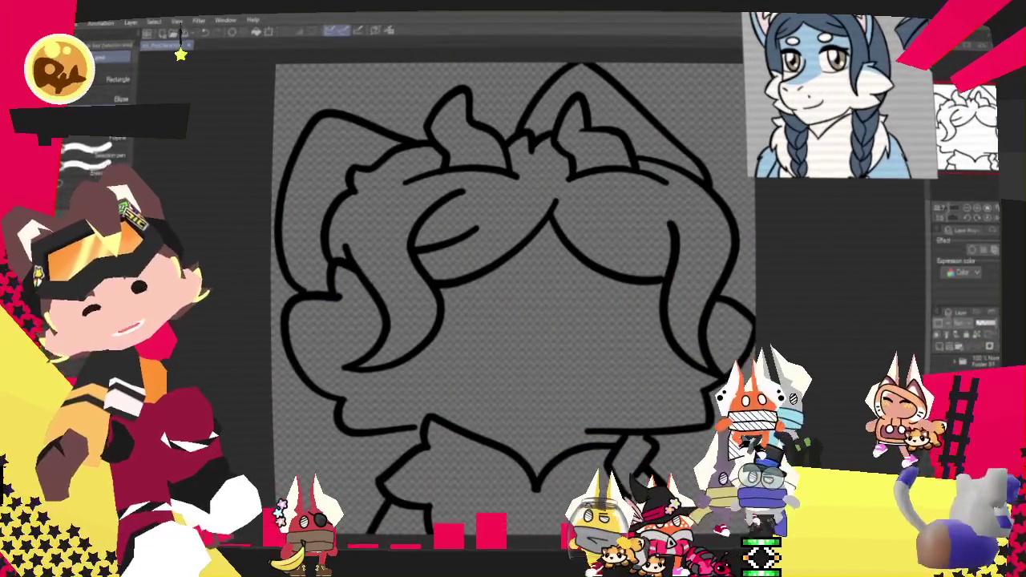
left_click(522, 364)
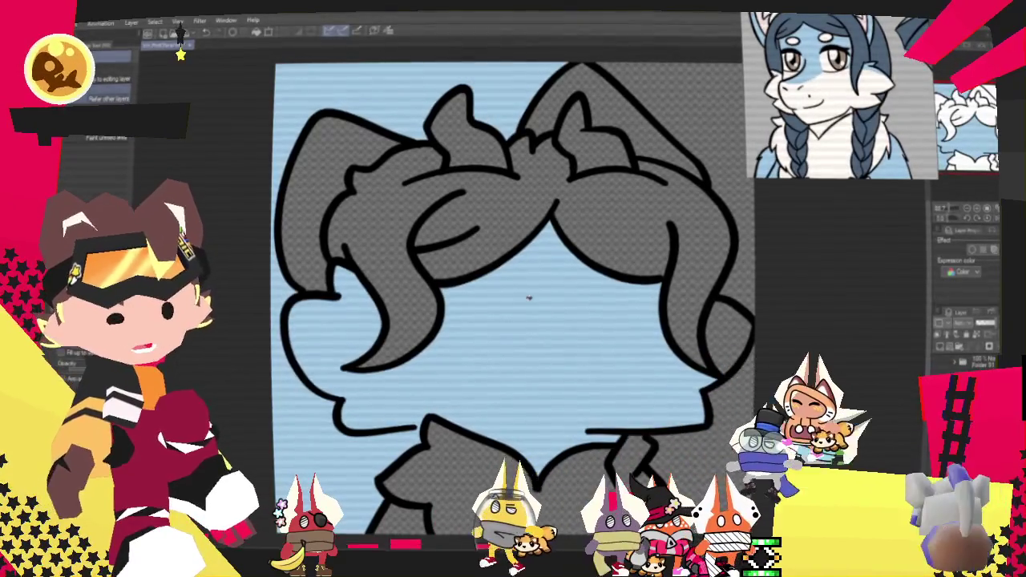
key("ctrl+z")
key("p")
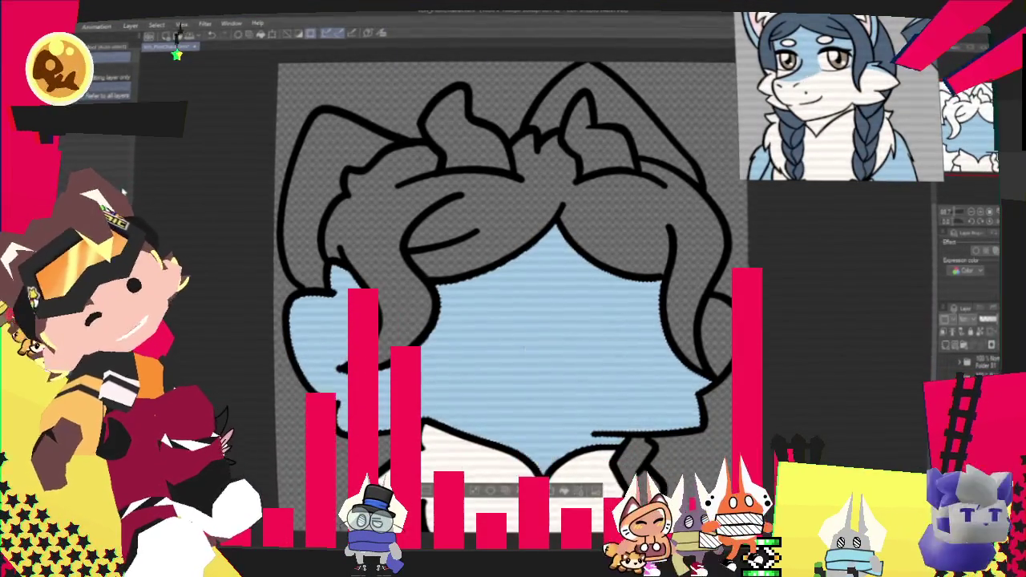
Draw a white dividing line across the face to separate the white lower half
key("p")
left_click_drag(290, 319, 372, 327)
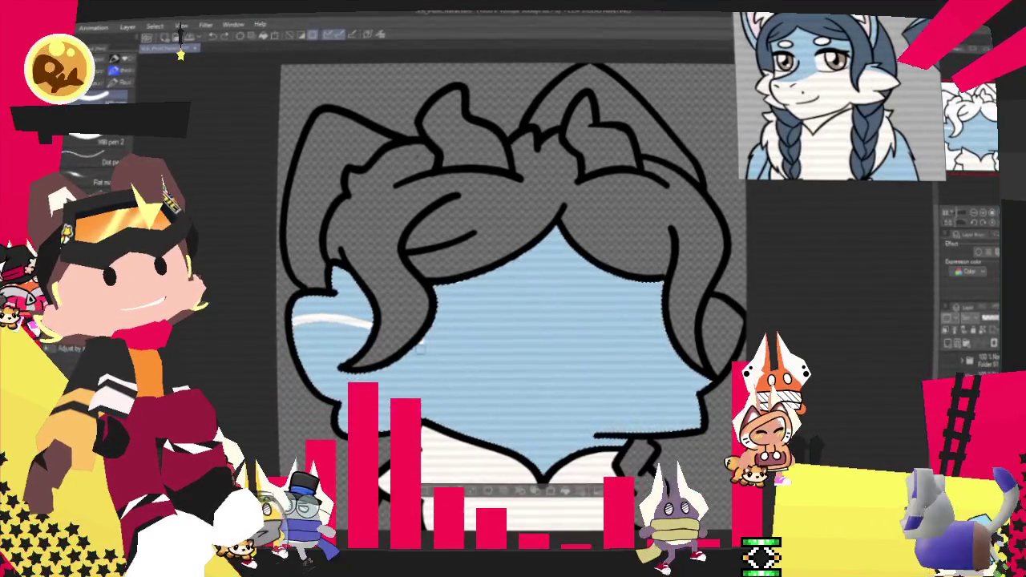
key("g")
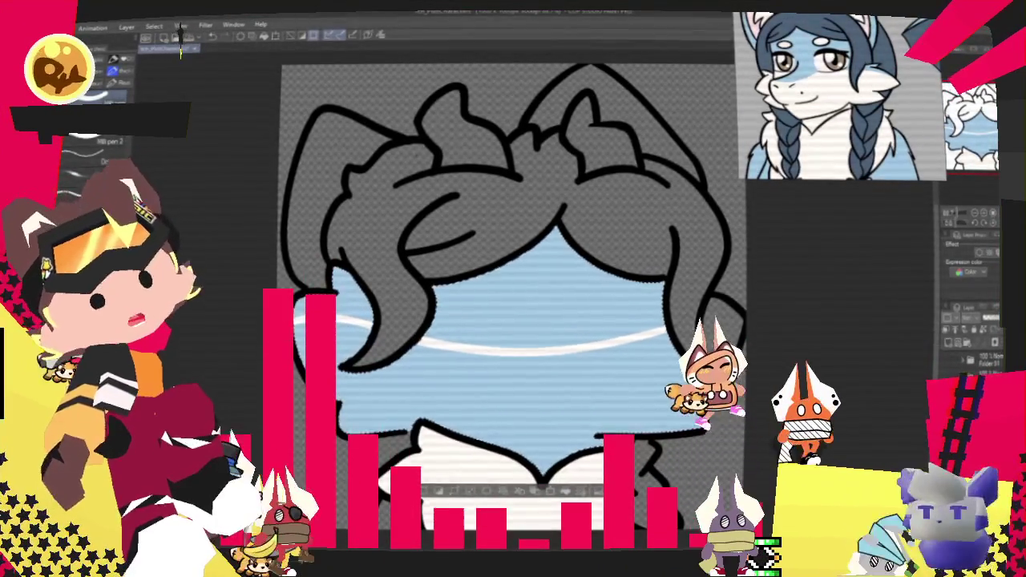
key("ctrl+z")
key("p")
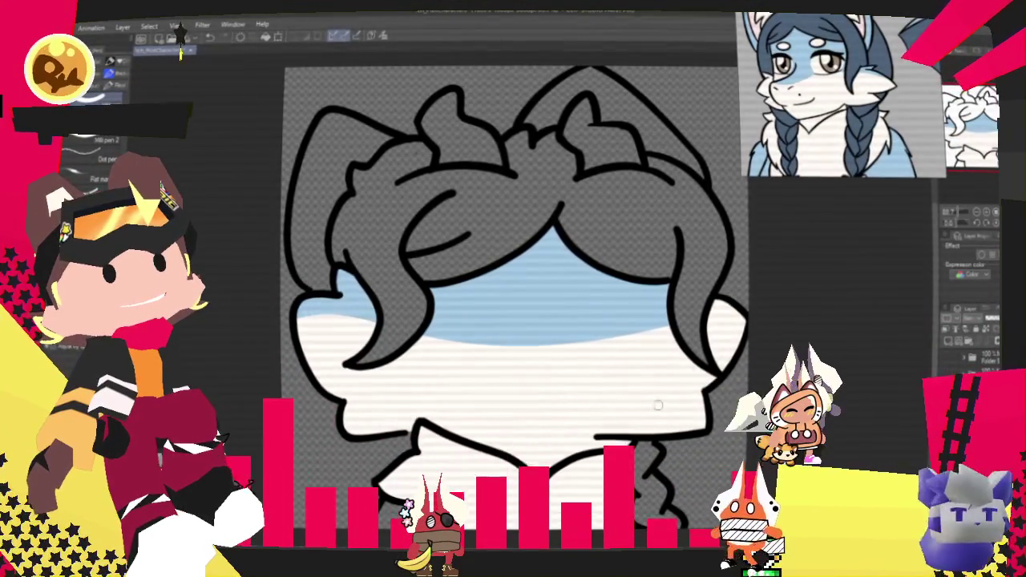
Fill the hair gray-blue to match the reference character
scroll(513, 320, "up", 2)
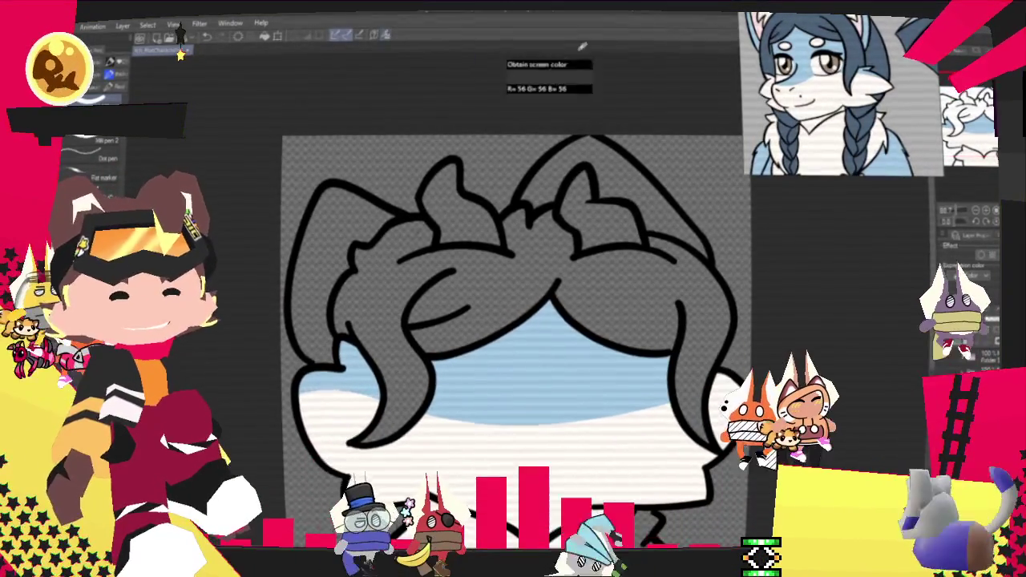
key("g")
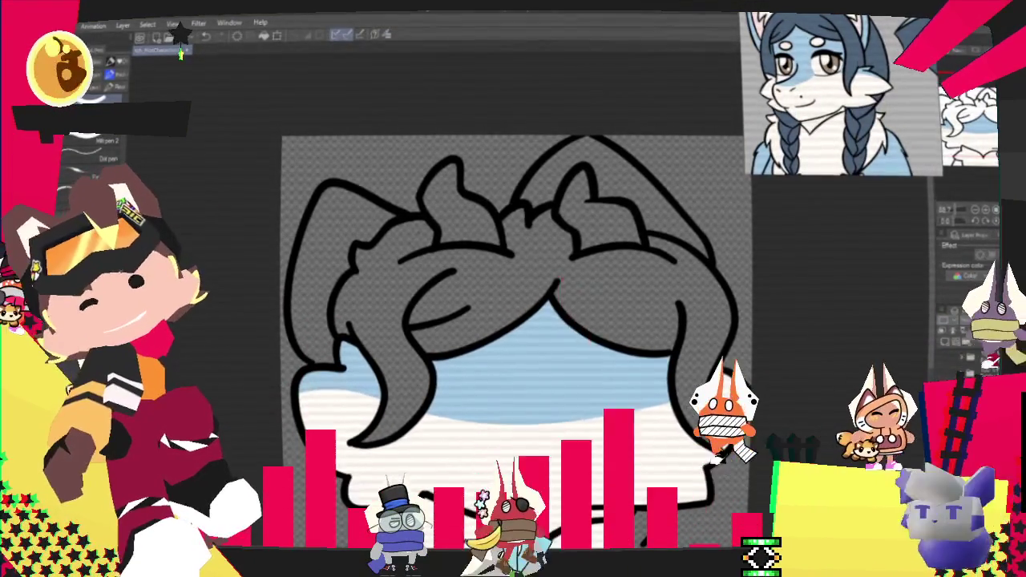
left_click(417, 311)
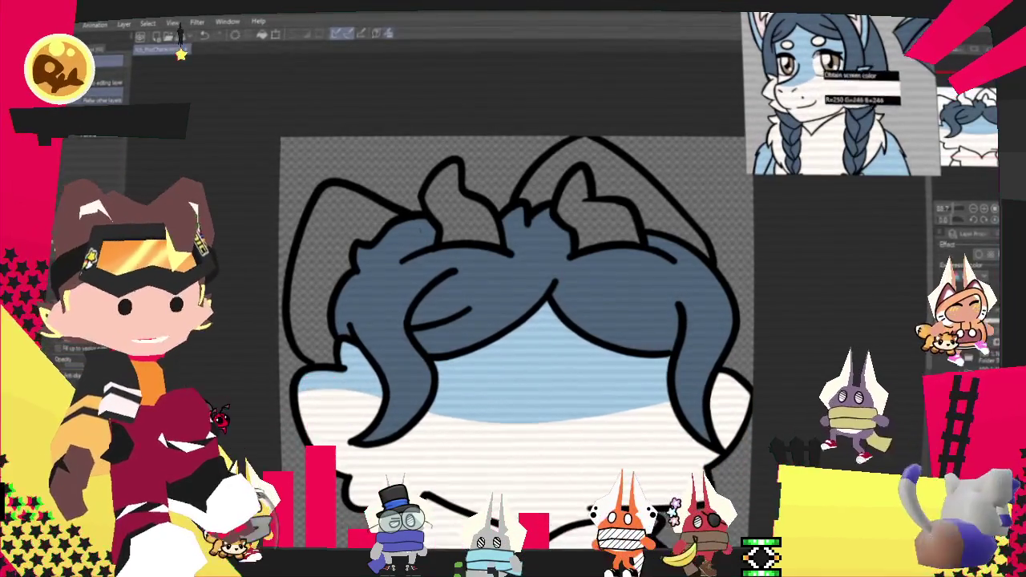
Fill both ears light blue and both horns navy
left_click(332, 224)
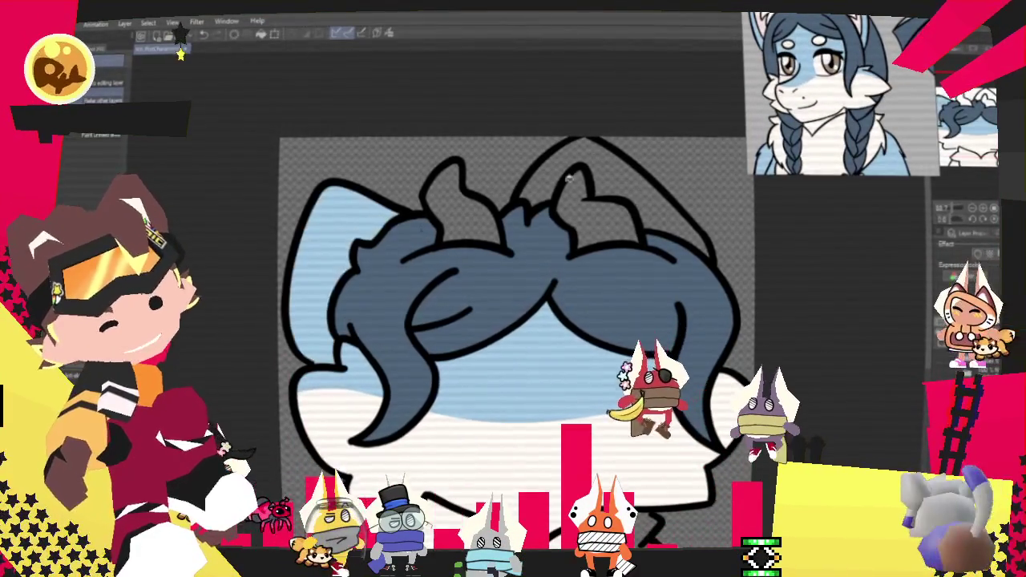
left_click(615, 172)
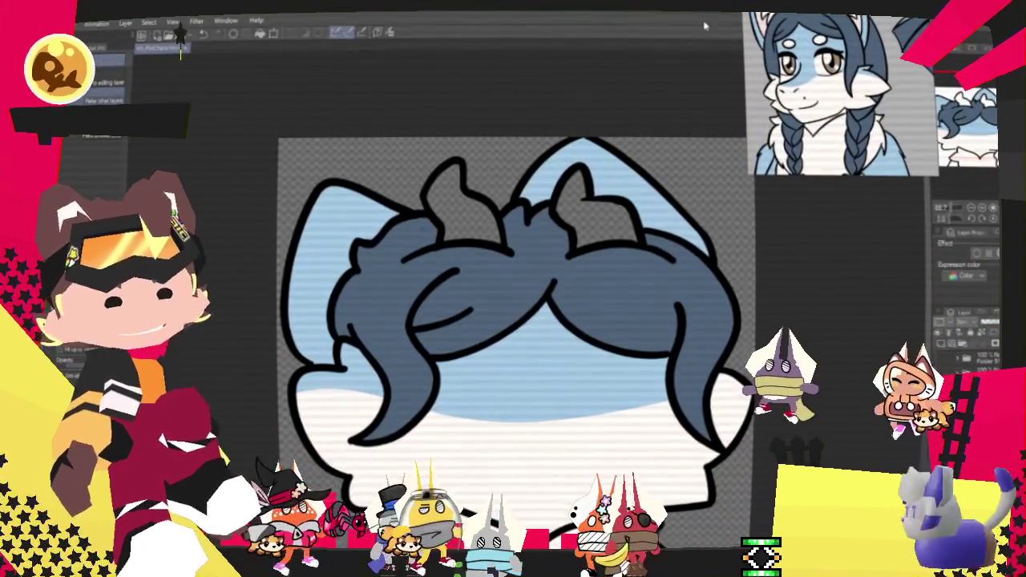
scroll(816, 28, "down", 2)
scroll(886, 126, "up", 2)
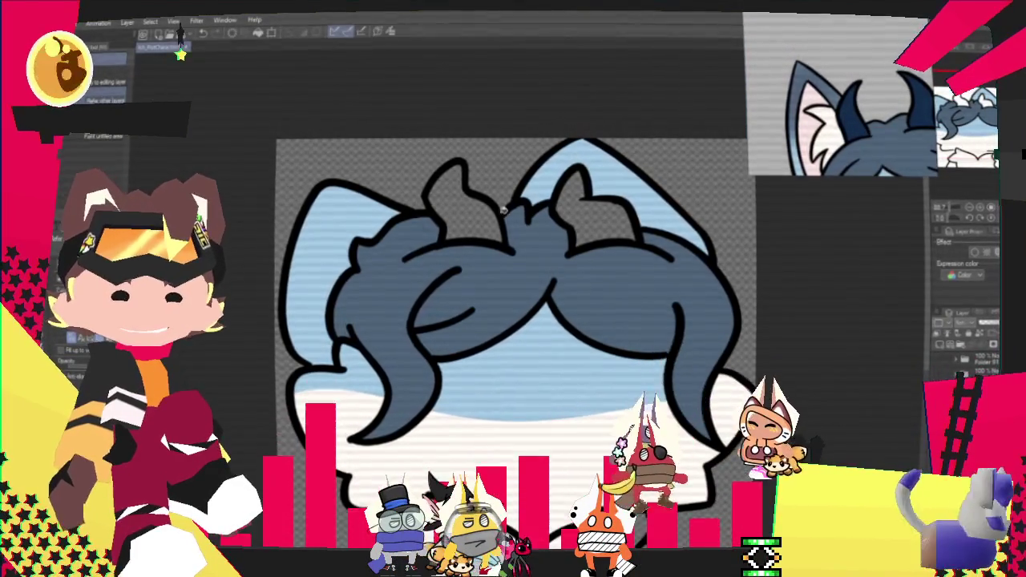
left_click(457, 196)
left_click(565, 186)
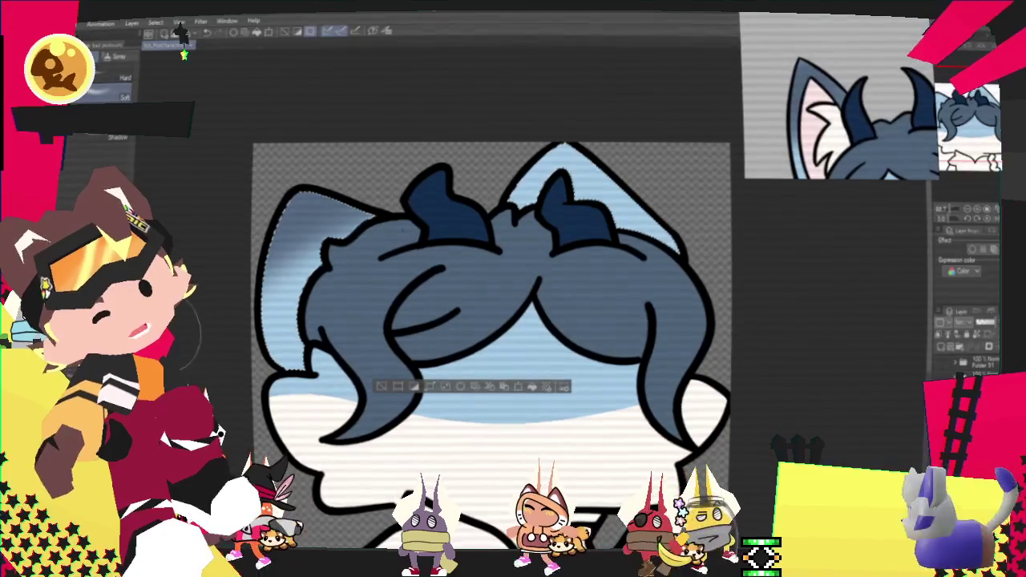
Airbrush darker blue shading onto both ears, then clear the selection
left_click_drag(316, 201, 296, 226)
left_click_drag(470, 156, 665, 142)
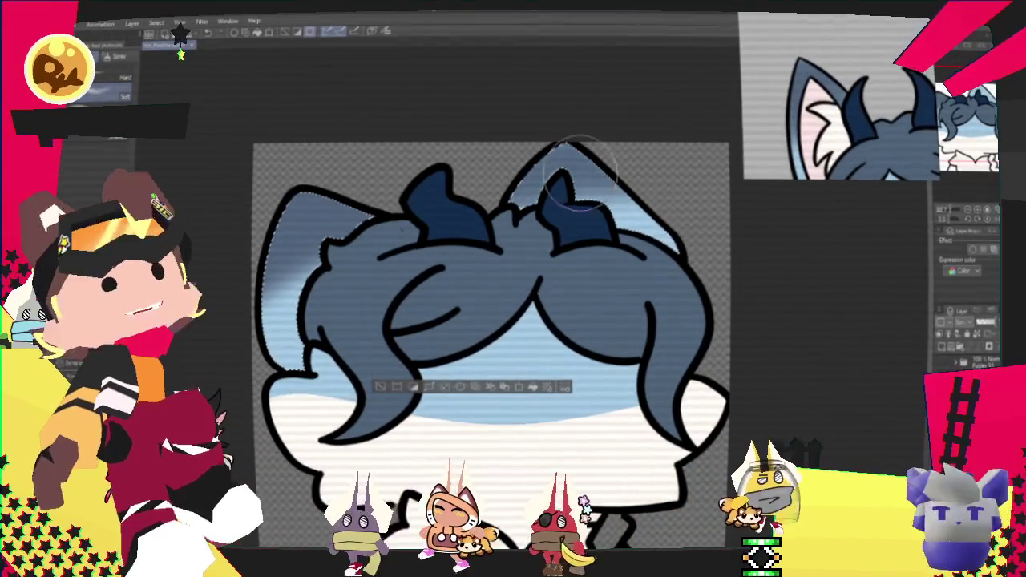
left_click(380, 388)
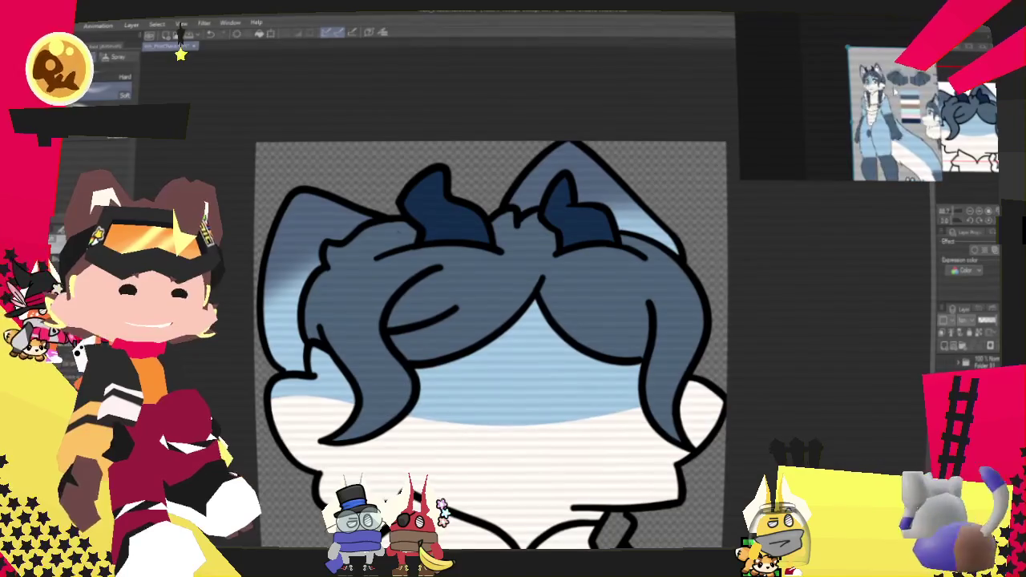
scroll(664, 171, "down", 2)
scroll(673, 161, "up", 2)
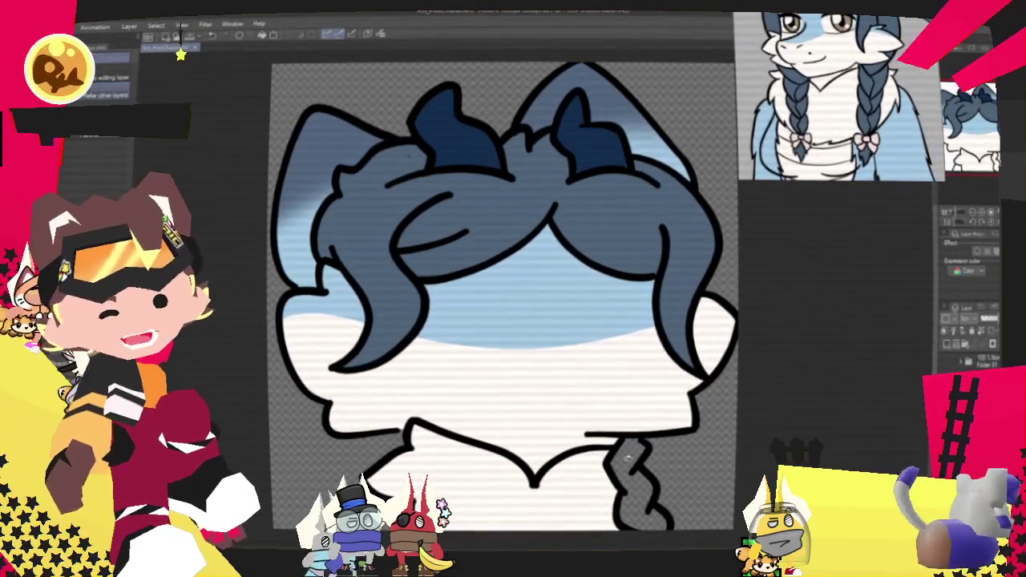
scroll(503, 296, "down", 1)
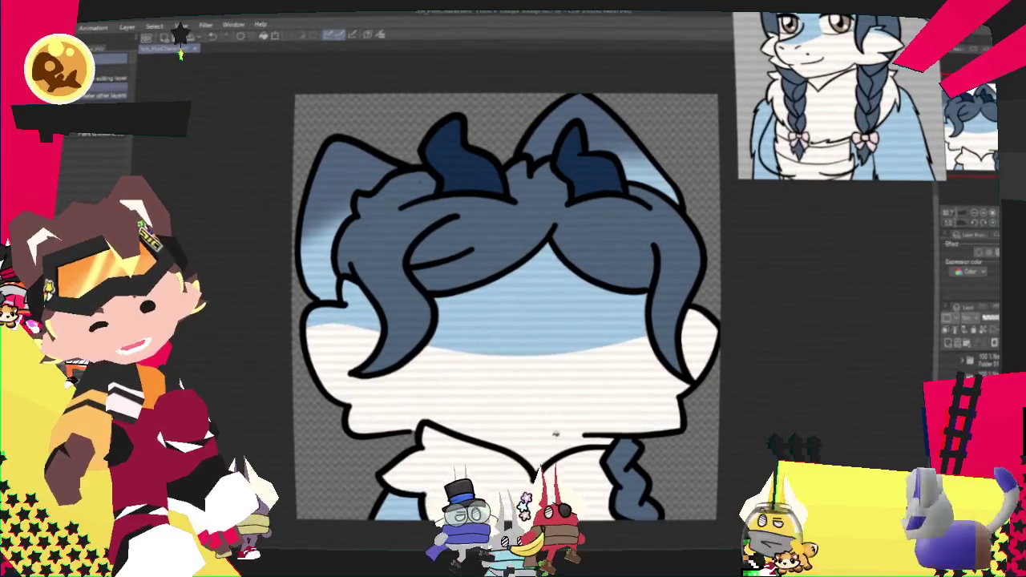
scroll(513, 337, "down", 2)
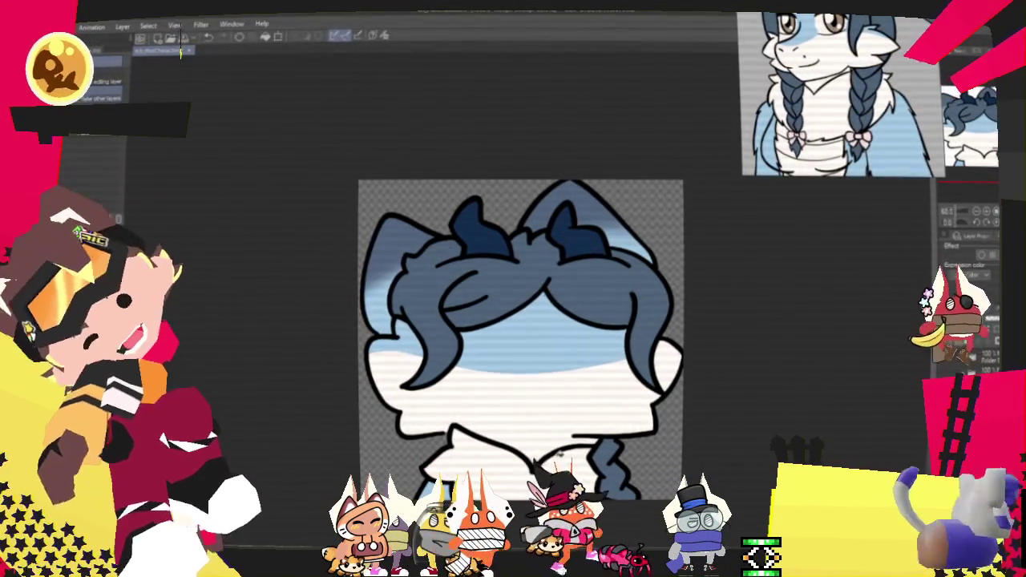
scroll(539, 332, "up", 1)
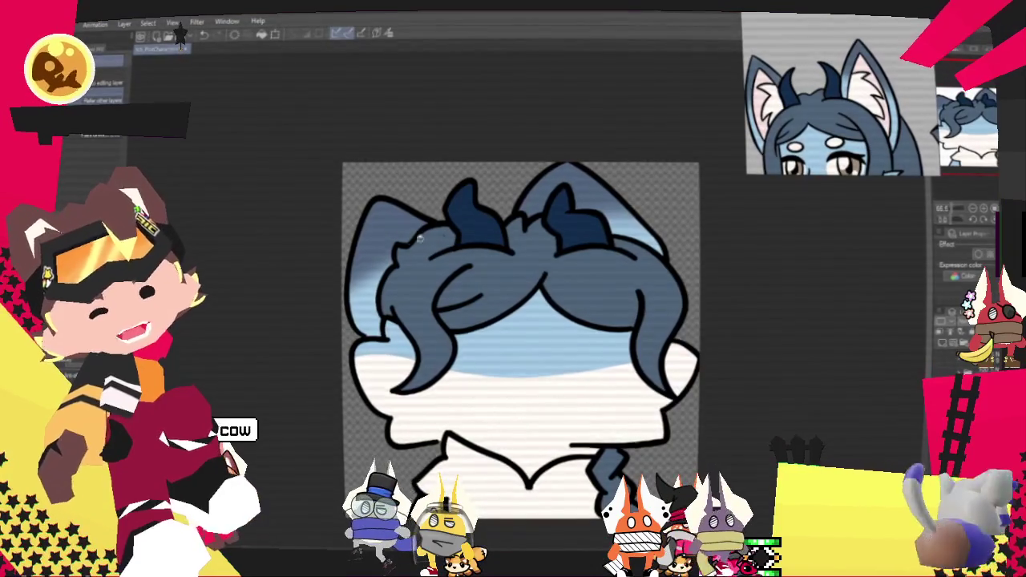
Zoom in and clear the selection around the hair with Ctrl+D
scroll(406, 228, "up", 1)
scroll(395, 261, "up", 1)
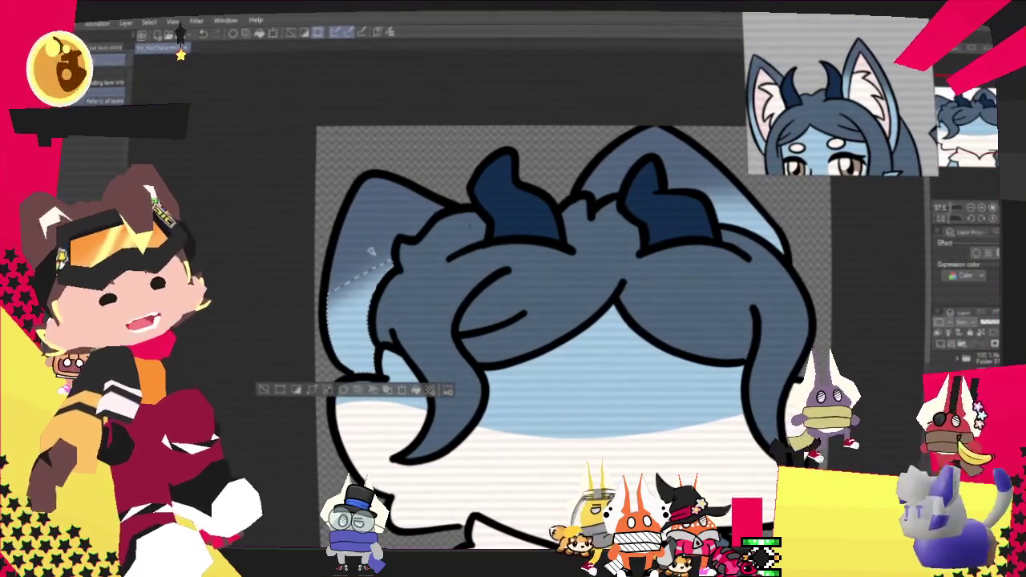
scroll(401, 240, "up", 1)
scroll(401, 240, "up", 1)
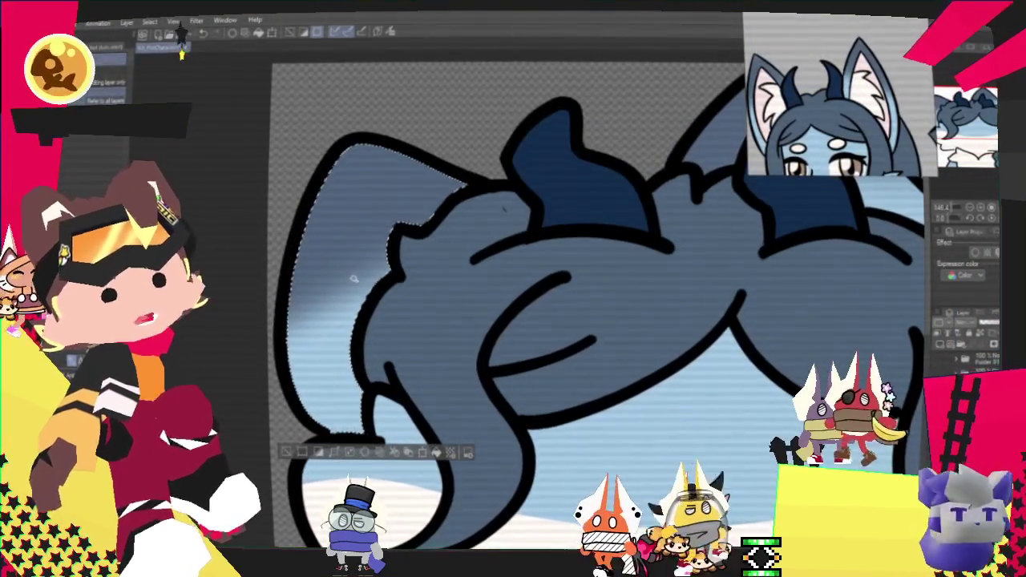
scroll(504, 208, "down", 2)
key("ctrl+d")
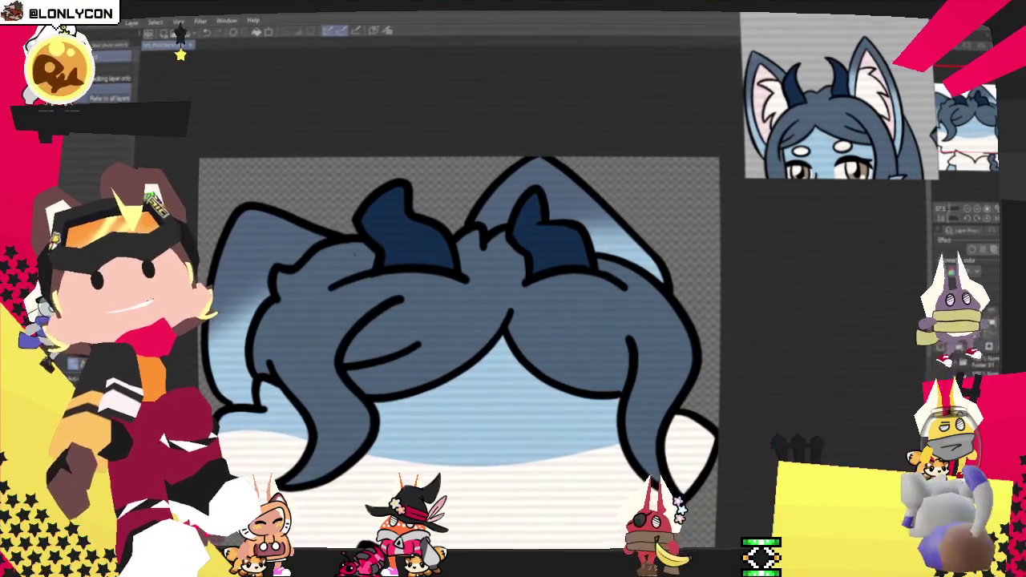
Open the Viewer version of the Twitch 2024 Recap and scroll through its stats
left_click_drag(485, 465, 484, 44)
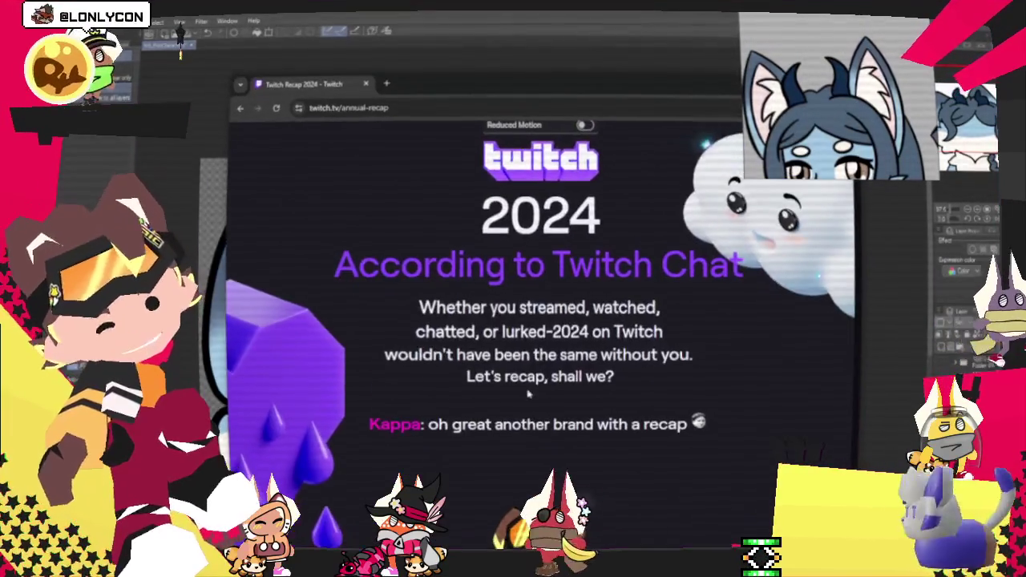
scroll(537, 408, "down", 10)
left_click(418, 363)
scroll(537, 389, "down", 10)
scroll(536, 389, "down", 10)
scroll(536, 389, "down", 10)
scroll(537, 388, "down", 10)
scroll(537, 388, "down", 10)
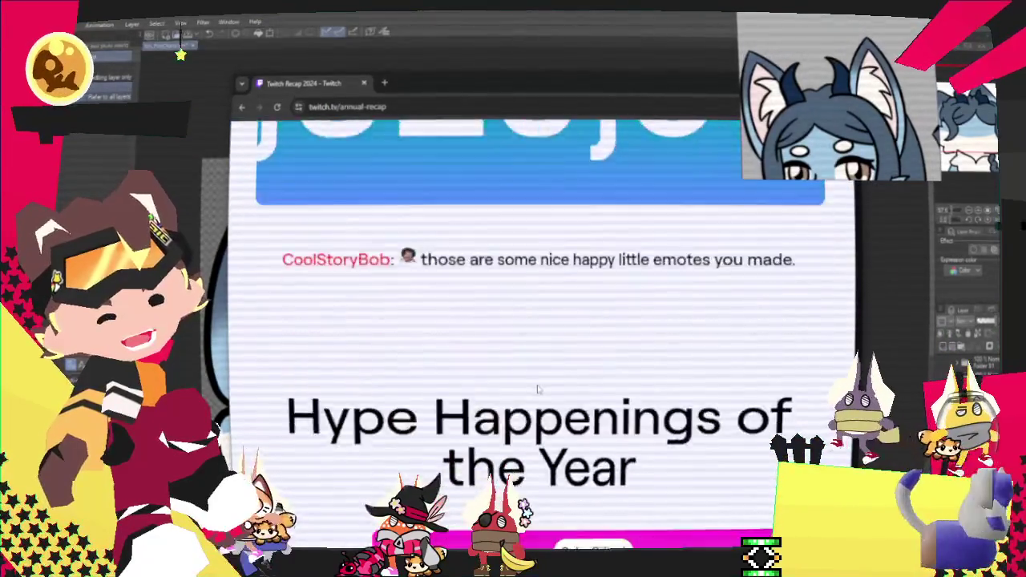
scroll(536, 389, "down", 10)
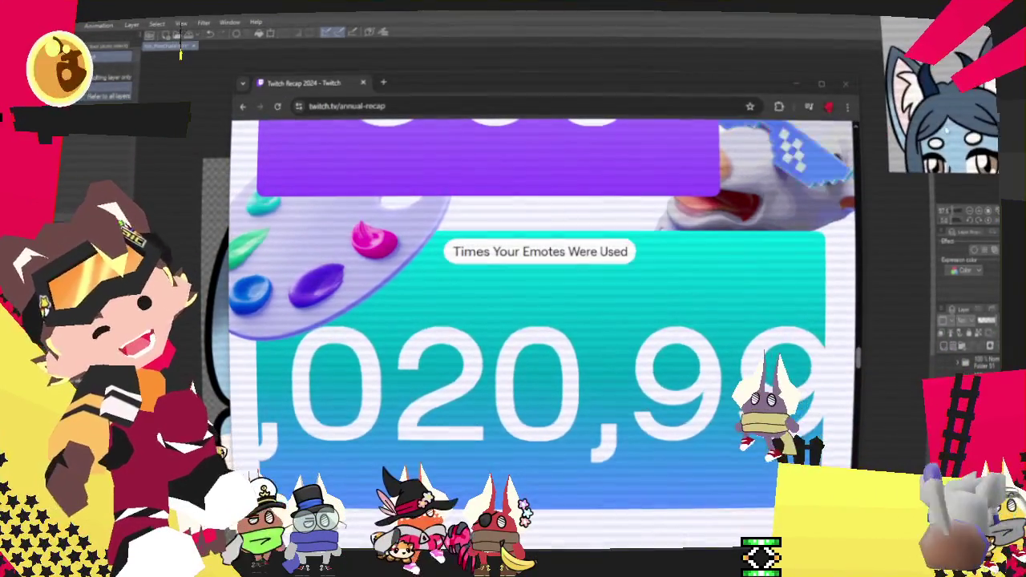
Move the recap window higher on screen and review the stats
left_click_drag(693, 80, 710, 28)
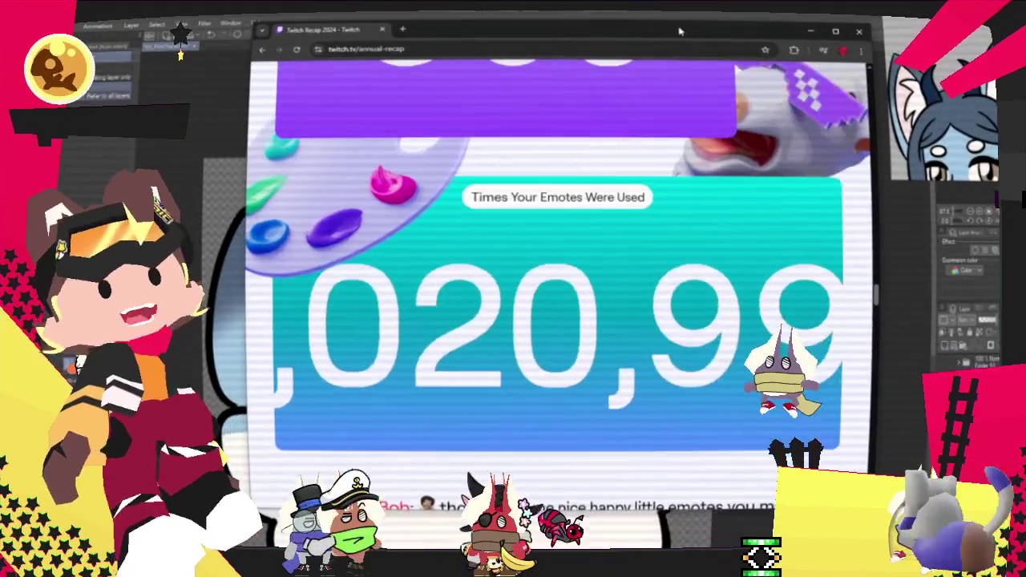
scroll(302, 279, "up", 3)
scroll(303, 279, "up", 1)
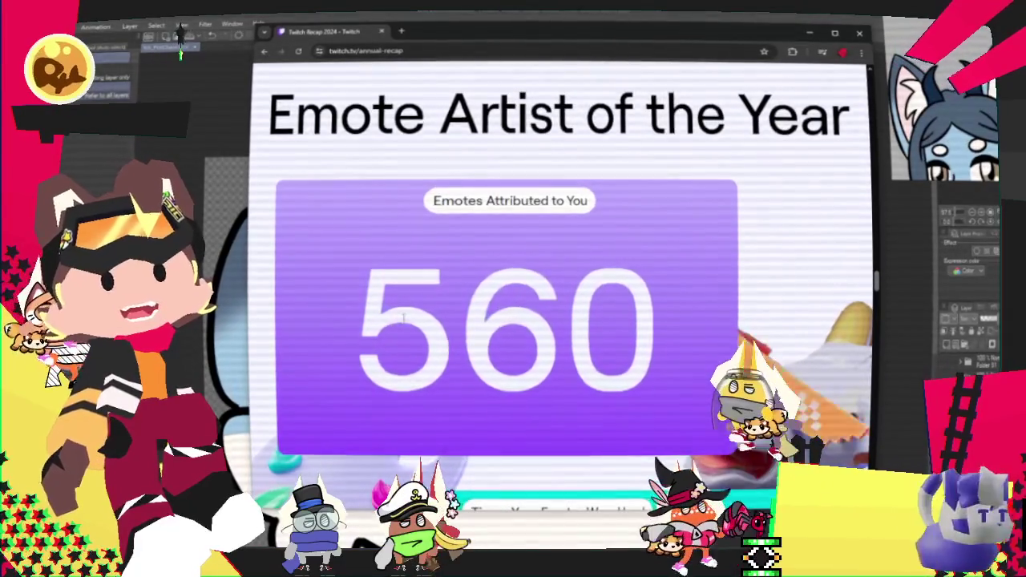
scroll(527, 283, "down", 4)
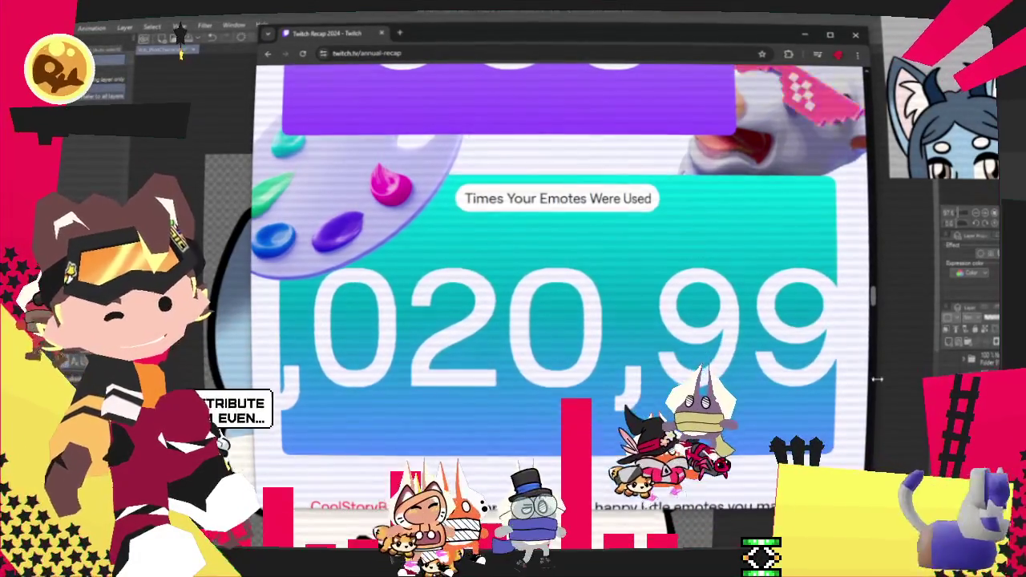
Widen the recap window on both sides, browse the emote statistics, then close it
left_click_drag(878, 379, 998, 379)
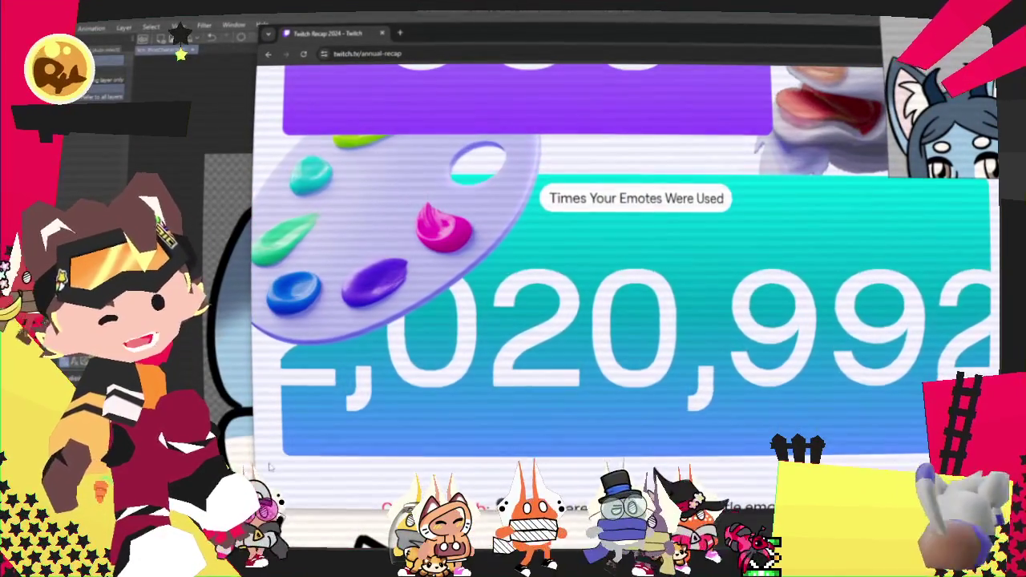
left_click_drag(255, 96, 84, 96)
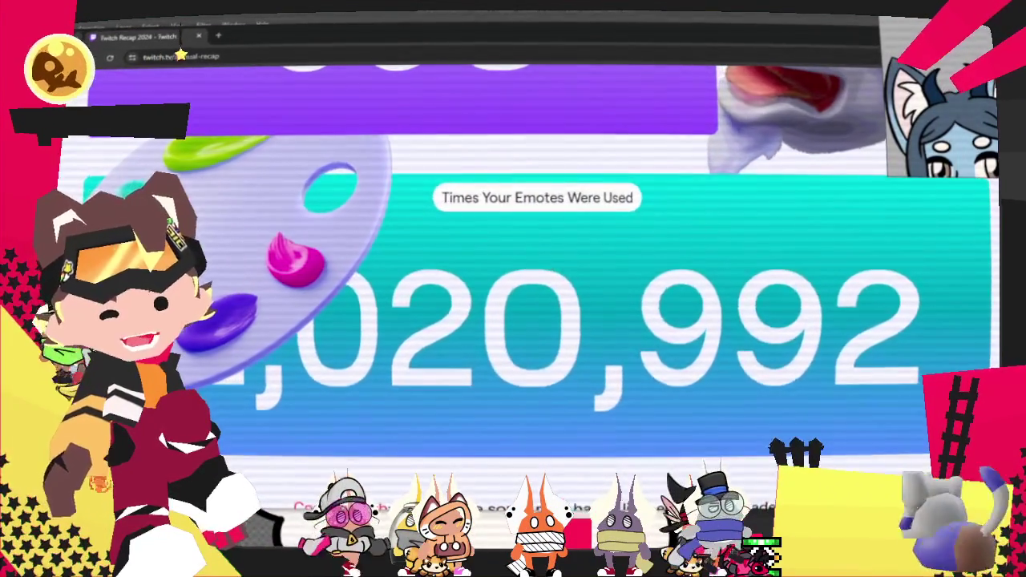
scroll(386, 397, "up", 2)
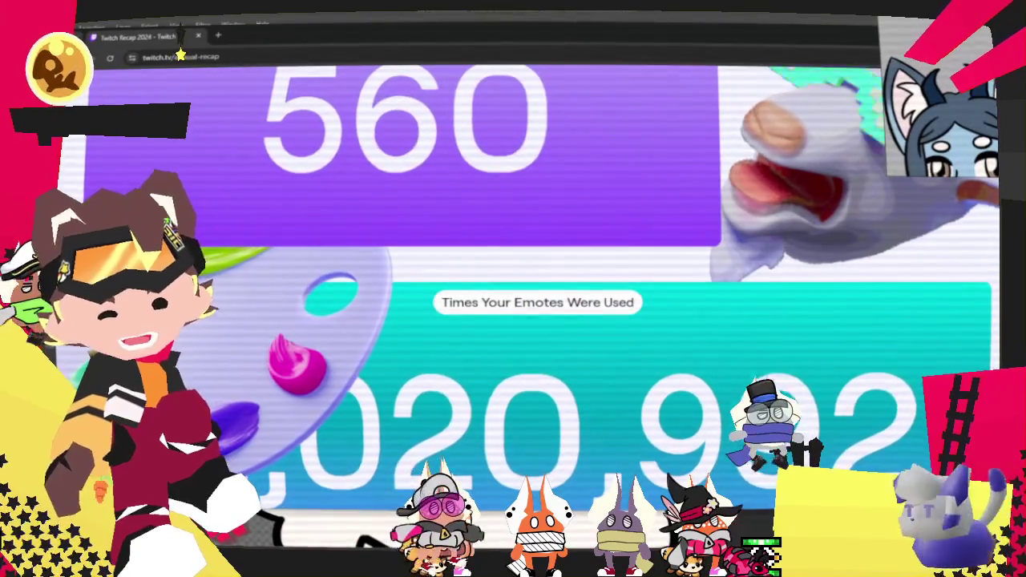
scroll(365, 301, "down", 2)
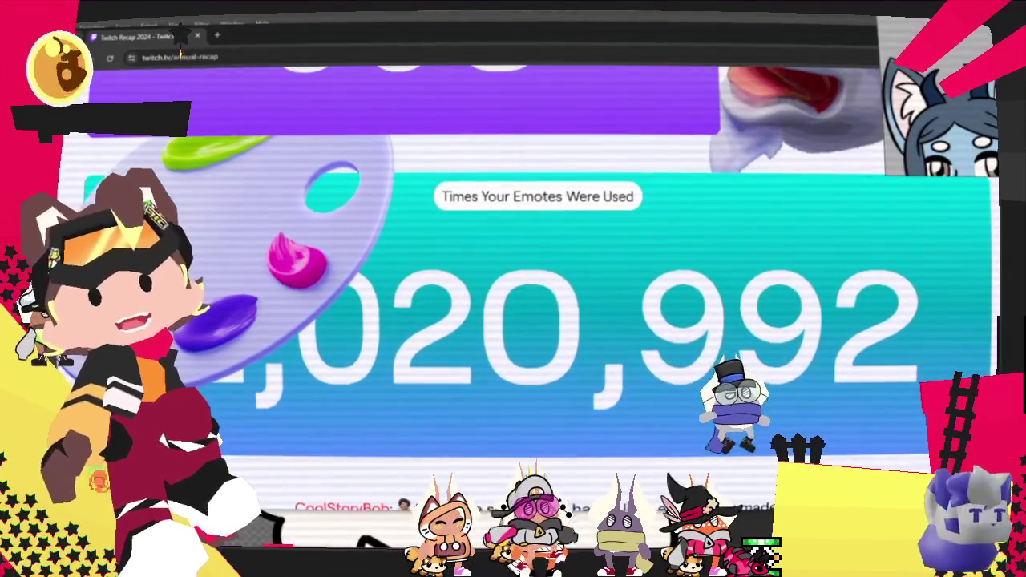
scroll(529, 321, "up", 2)
scroll(529, 321, "down", 2)
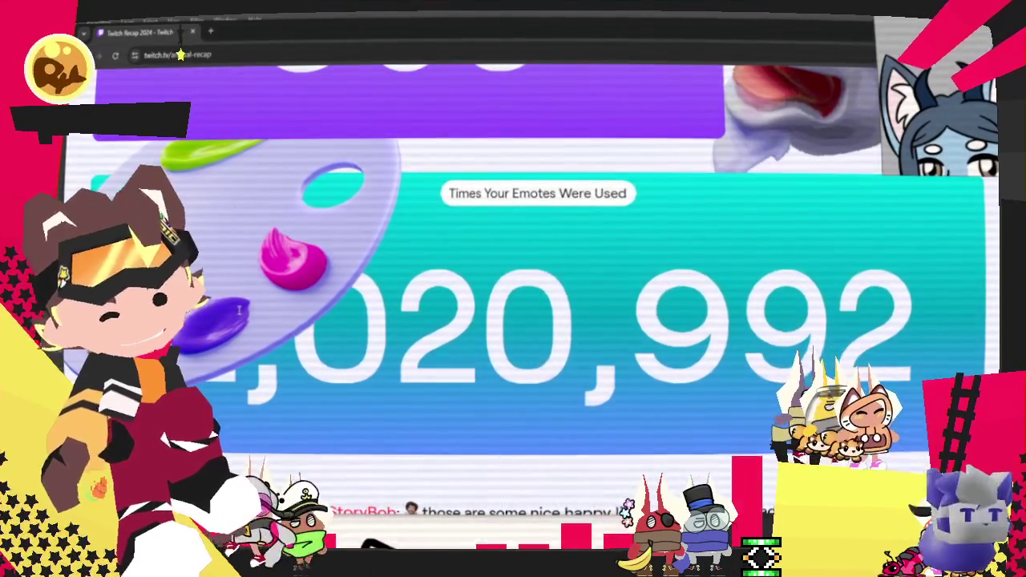
scroll(238, 311, "down", 1)
scroll(232, 317, "up", 1)
scroll(225, 325, "up", 2)
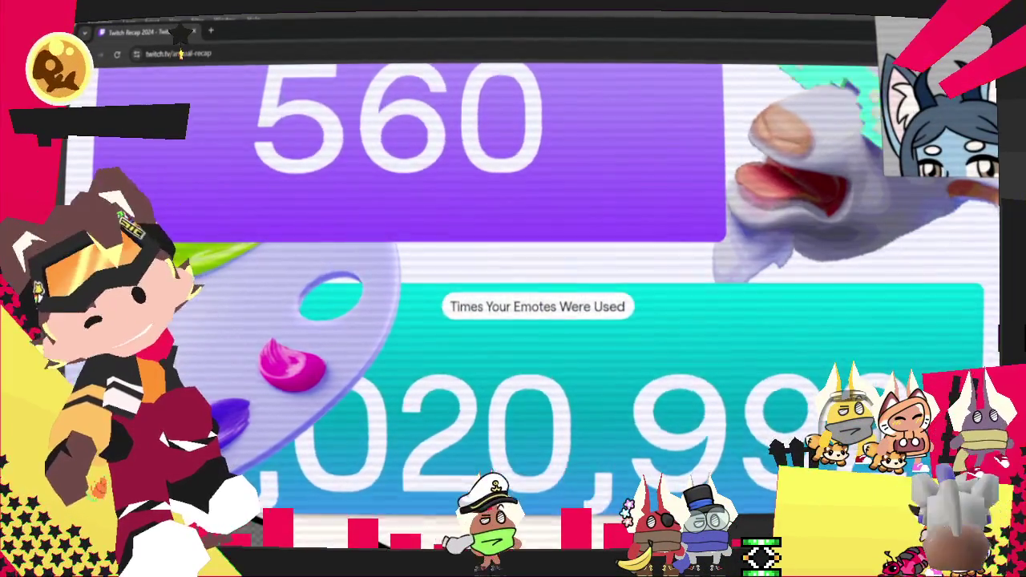
scroll(225, 325, "up", 2)
scroll(225, 325, "down", 1)
scroll(225, 325, "down", 2)
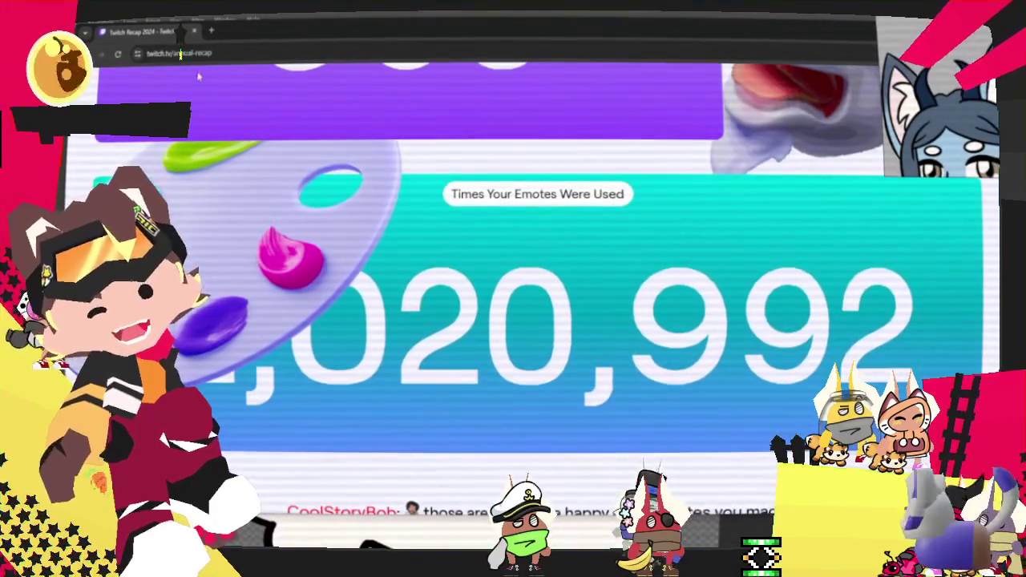
left_click(194, 32)
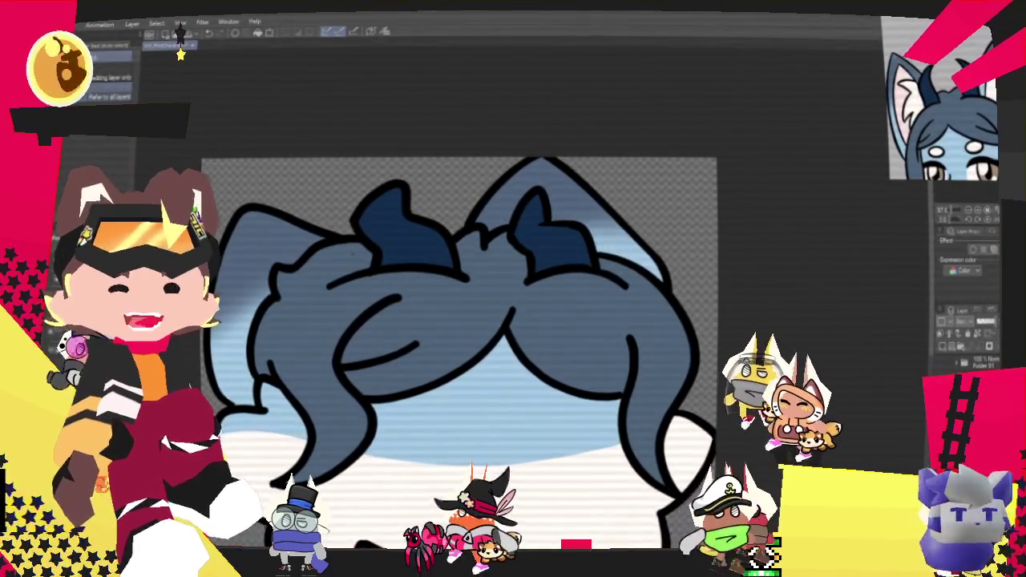
scroll(716, 330, "down", 2)
scroll(716, 329, "down", 2)
scroll(716, 330, "down", 2)
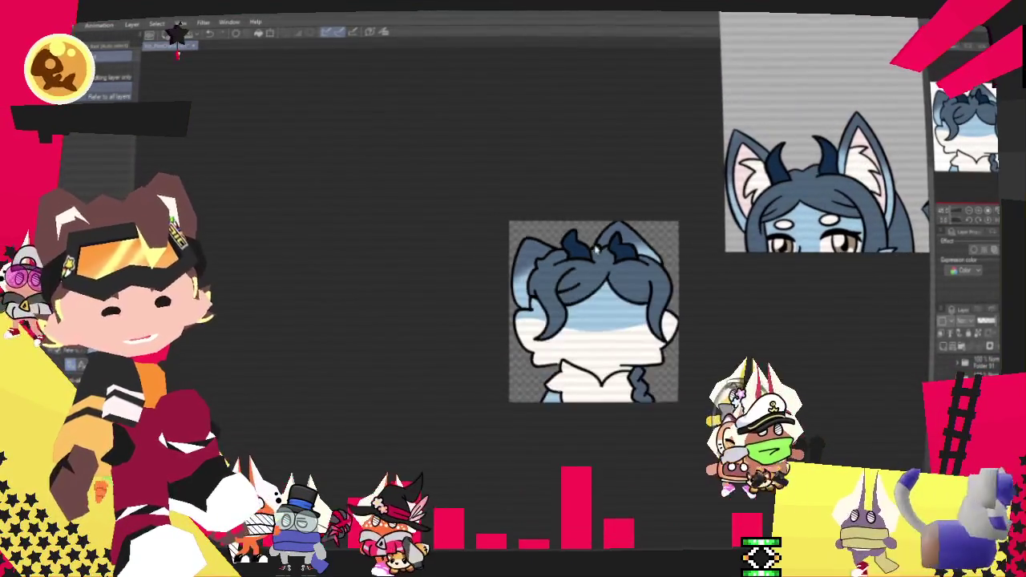
scroll(706, 337, "up", 1)
scroll(706, 337, "up", 2)
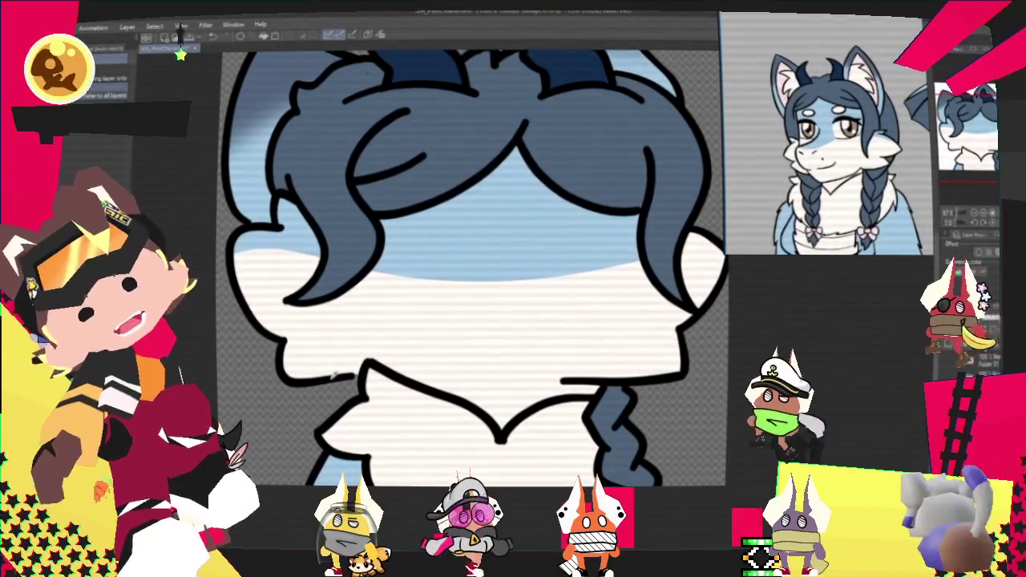
Draw a long dark line down below the left jaw, replacing a short chin stroke
left_click_drag(325, 377, 331, 401)
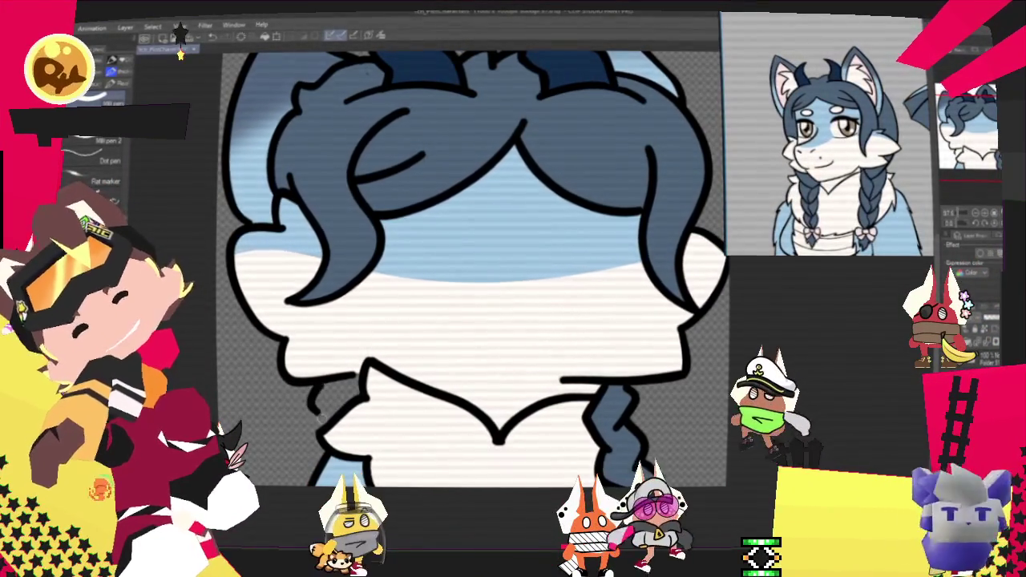
key("ctrl+z")
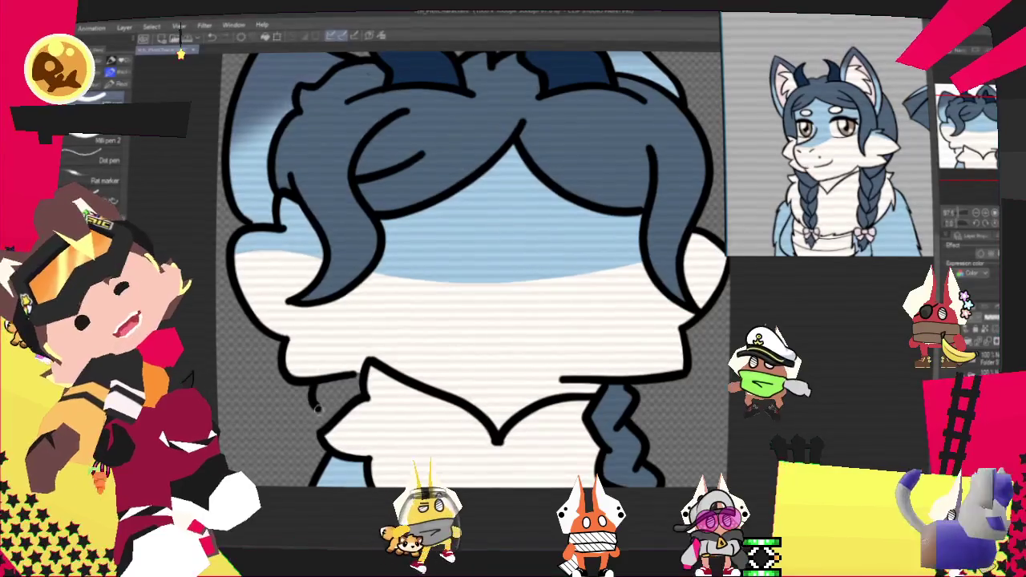
left_click_drag(309, 410, 305, 455)
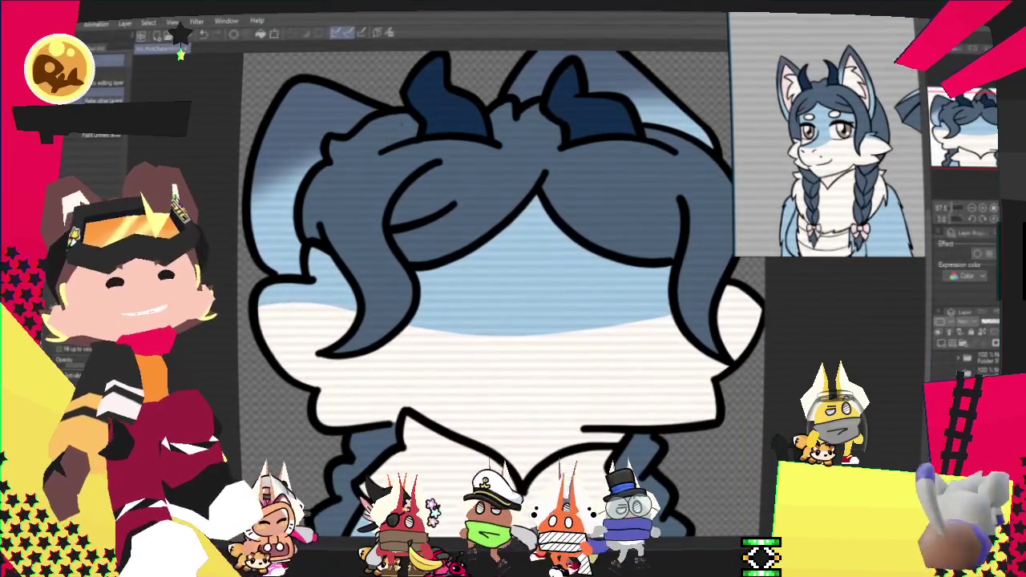
scroll(457, 281, "down", 2)
scroll(457, 280, "down", 2)
scroll(465, 285, "up", 3)
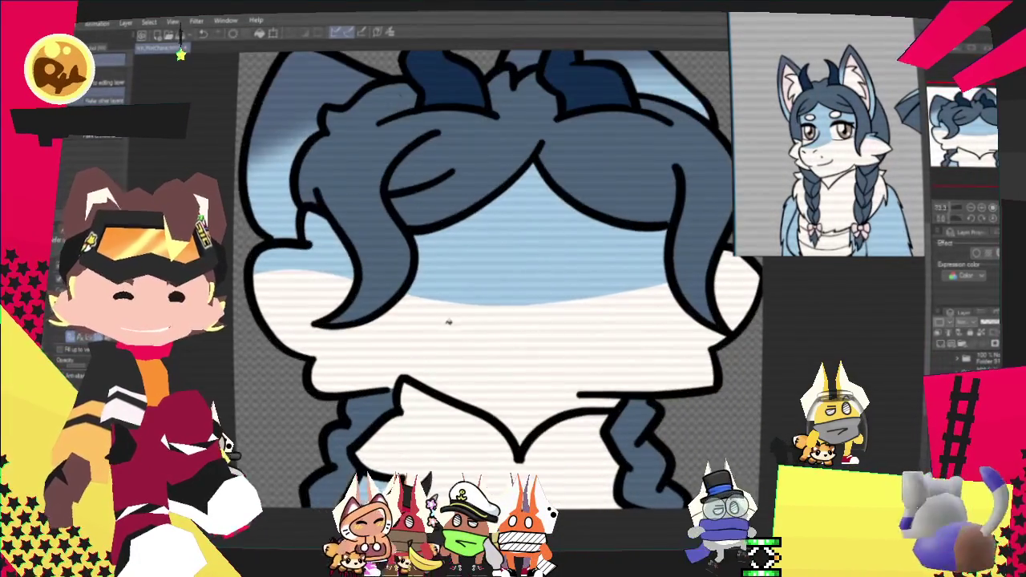
scroll(484, 293, "down", 2)
scroll(505, 280, "up", 1)
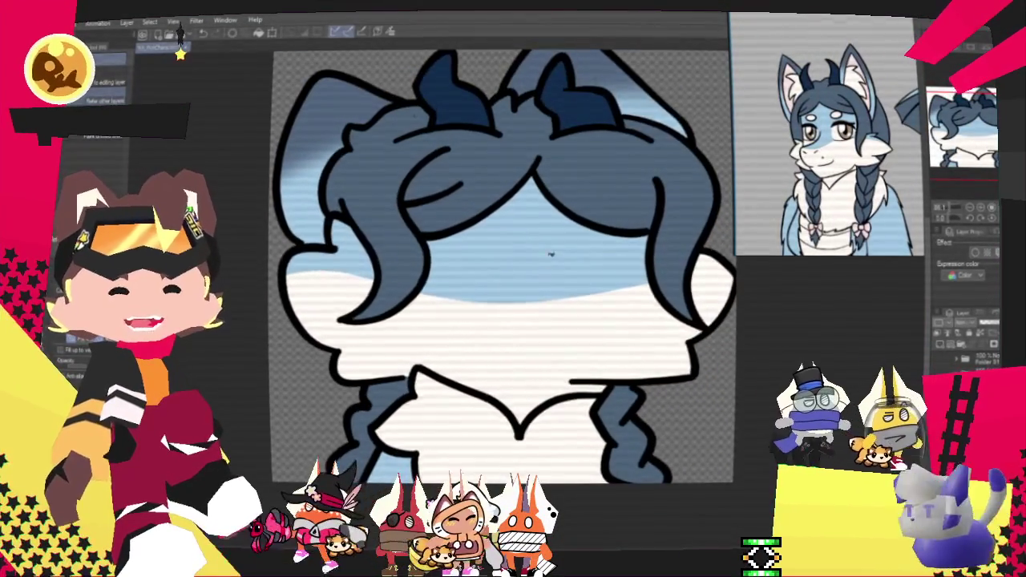
scroll(541, 263, "up", 1)
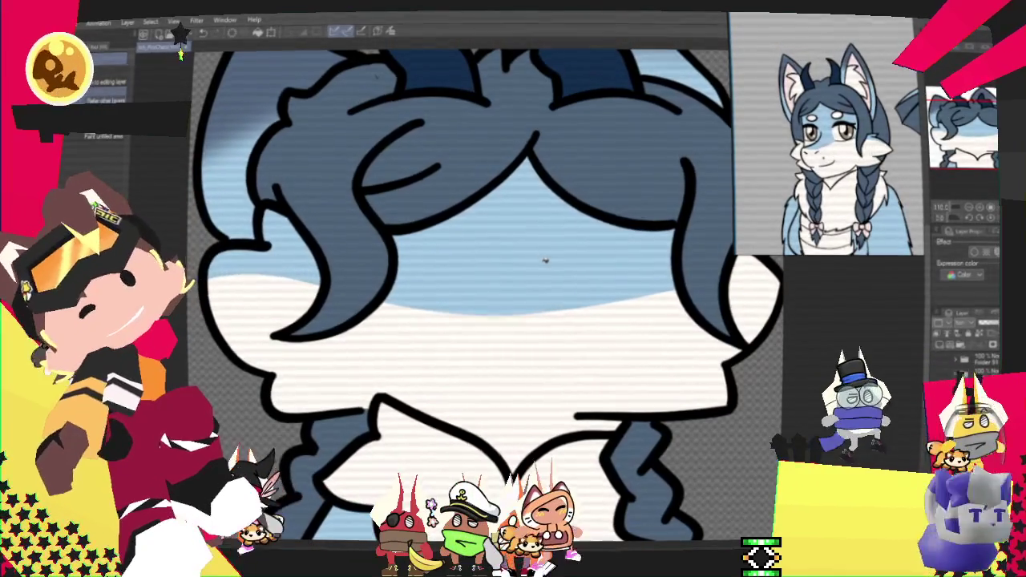
scroll(457, 289, "up", 1)
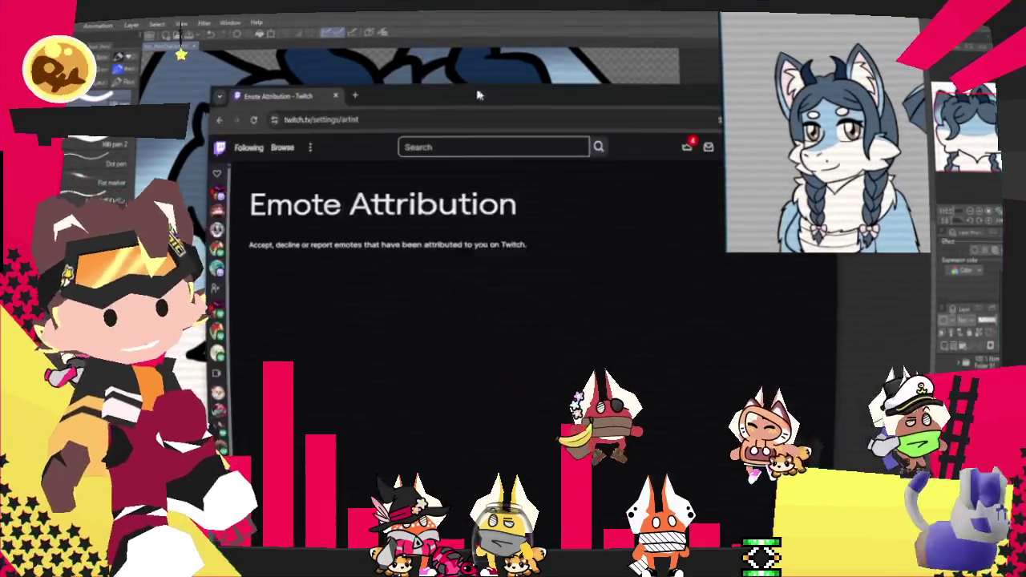
left_click_drag(579, 267, 437, 53)
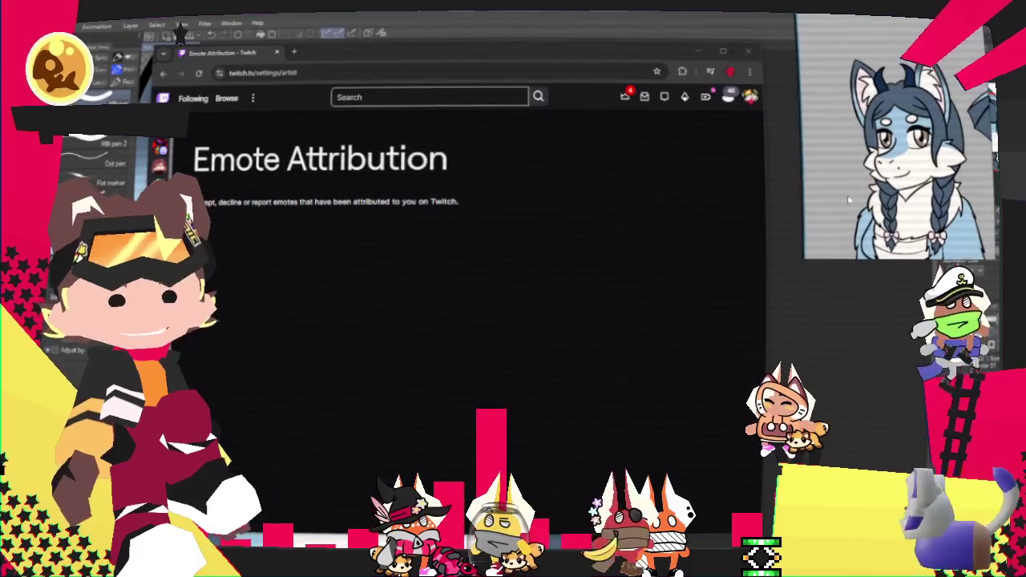
Scroll down through the list of artists on Twitch's Emote Attribution page
scroll(529, 313, "down", 10)
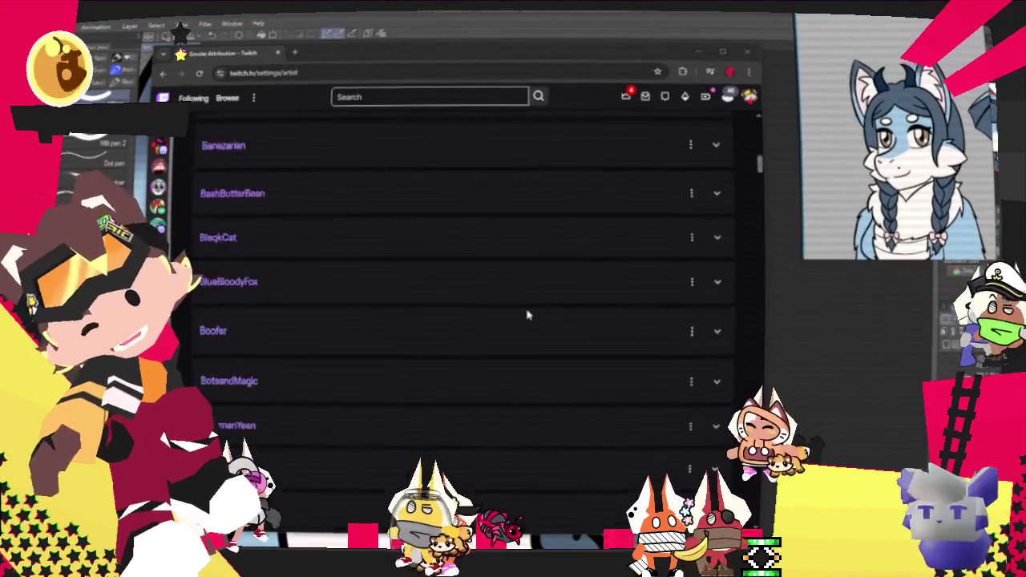
scroll(517, 325, "down", 5)
scroll(517, 327, "down", 5)
scroll(517, 326, "down", 5)
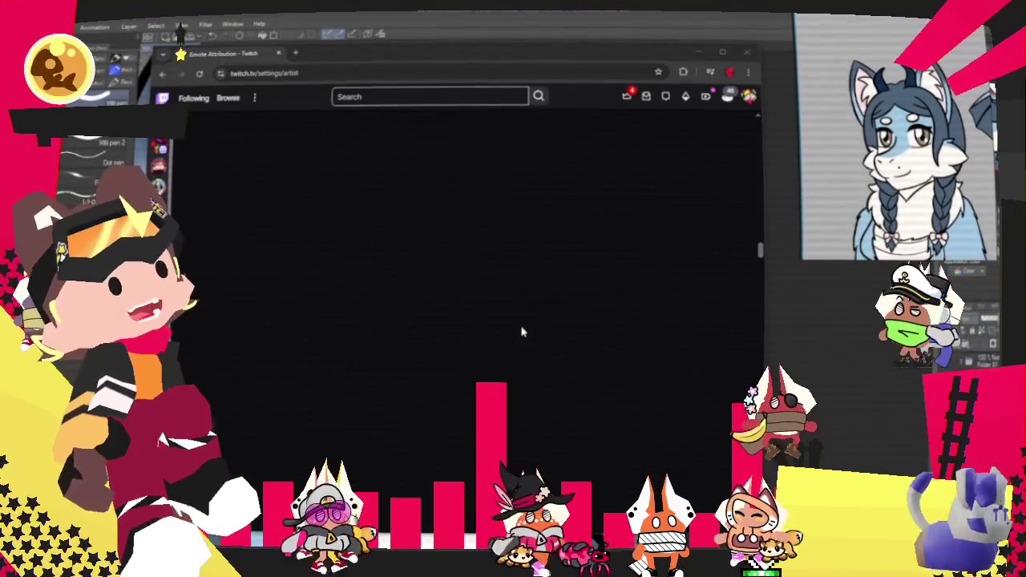
scroll(522, 329, "down", 3)
scroll(513, 329, "down", 5)
scroll(489, 323, "down", 5)
scroll(477, 322, "down", 5)
scroll(465, 326, "down", 5)
scroll(458, 321, "down", 5)
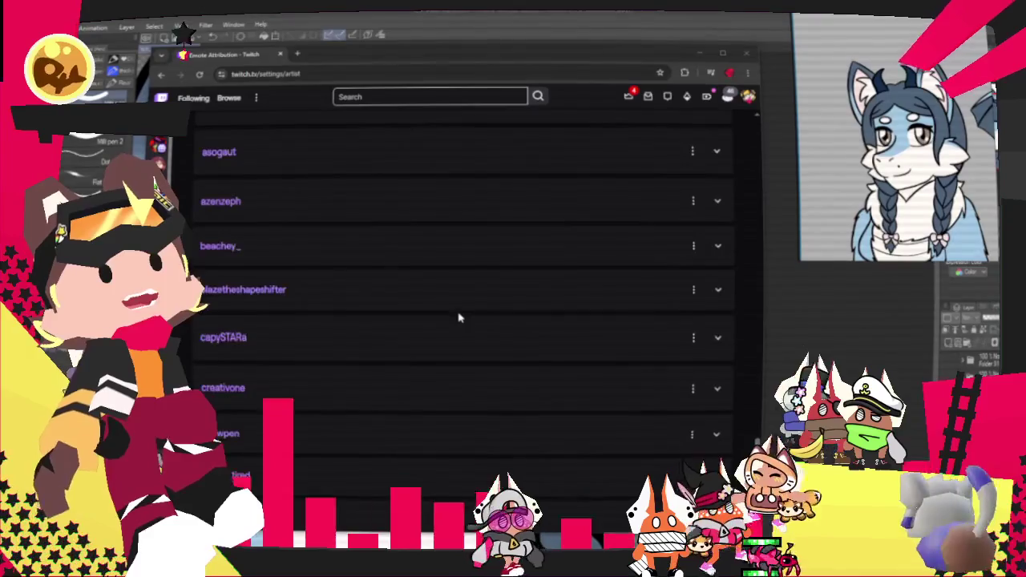
scroll(457, 318, "down", 5)
scroll(454, 317, "down", 5)
scroll(401, 310, "down", 5)
scroll(399, 308, "down", 2)
scroll(397, 309, "down", 3)
Scroll back up the artist list and expand one artist's entry to show their emotes
scroll(397, 308, "up", 10)
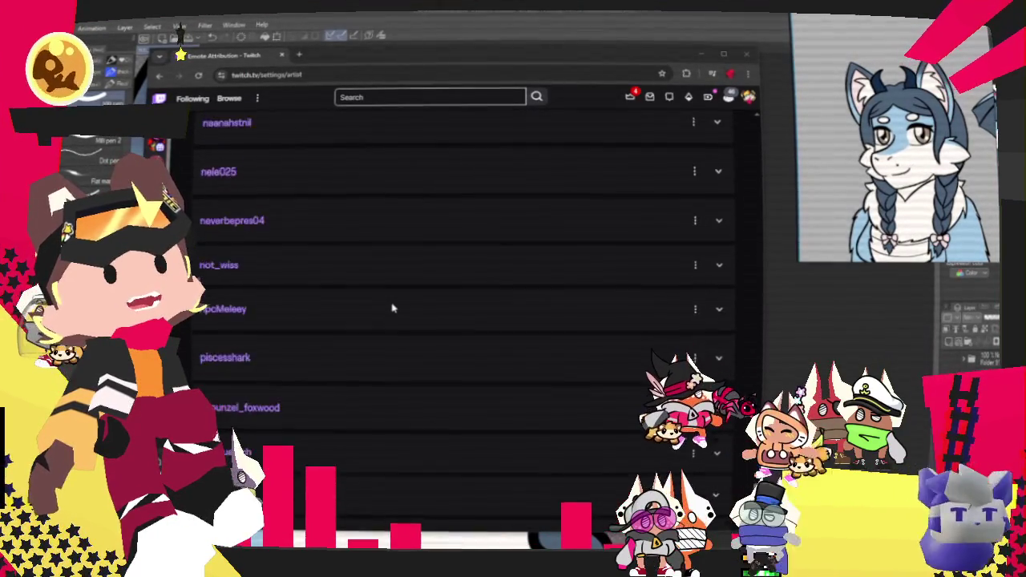
scroll(398, 305, "up", 10)
scroll(399, 300, "up", 10)
scroll(399, 294, "up", 10)
scroll(400, 294, "up", 10)
scroll(398, 291, "up", 10)
scroll(405, 297, "up", 10)
scroll(405, 302, "up", 10)
scroll(404, 303, "down", 2)
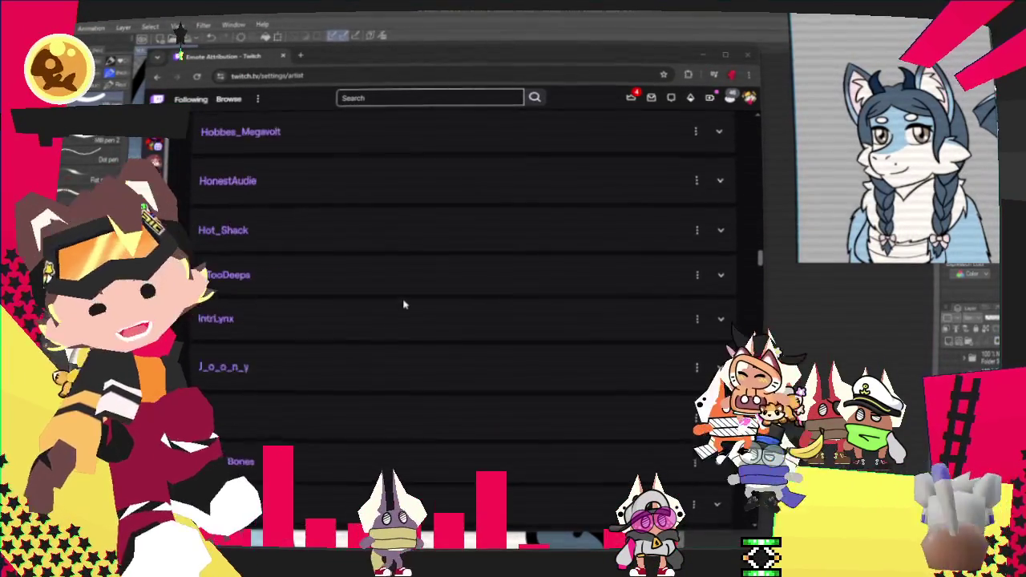
scroll(654, 356, "down", 2)
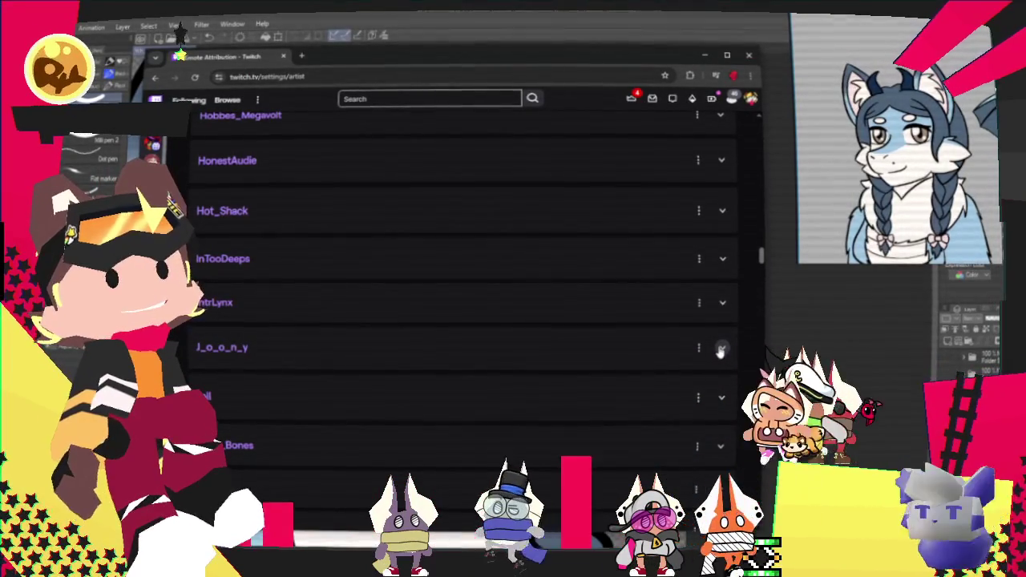
left_click(721, 351)
Highlight one emote's name and attribution date, then scroll down the emote list
scroll(458, 321, "down", 5)
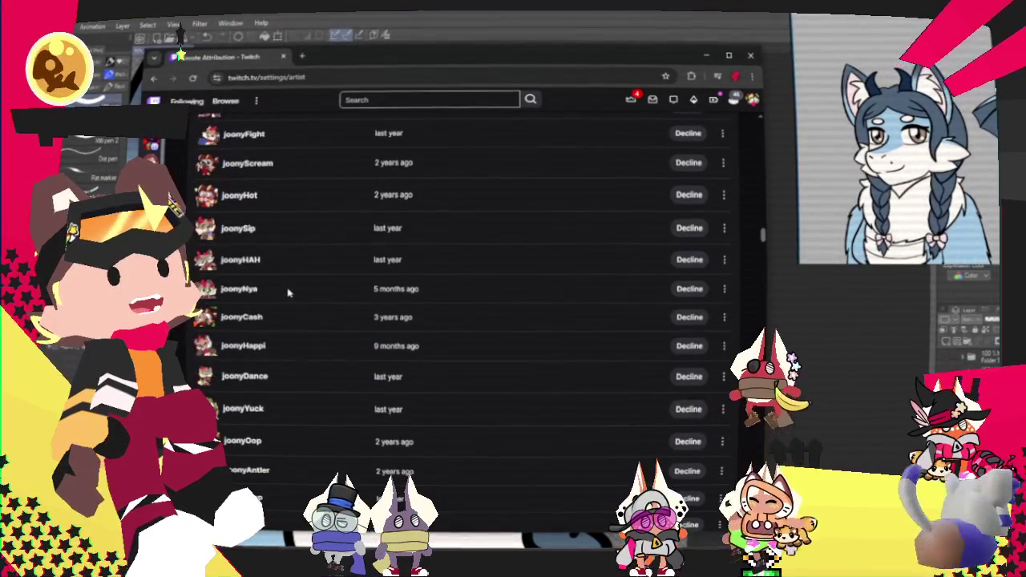
left_click_drag(456, 309, 224, 319)
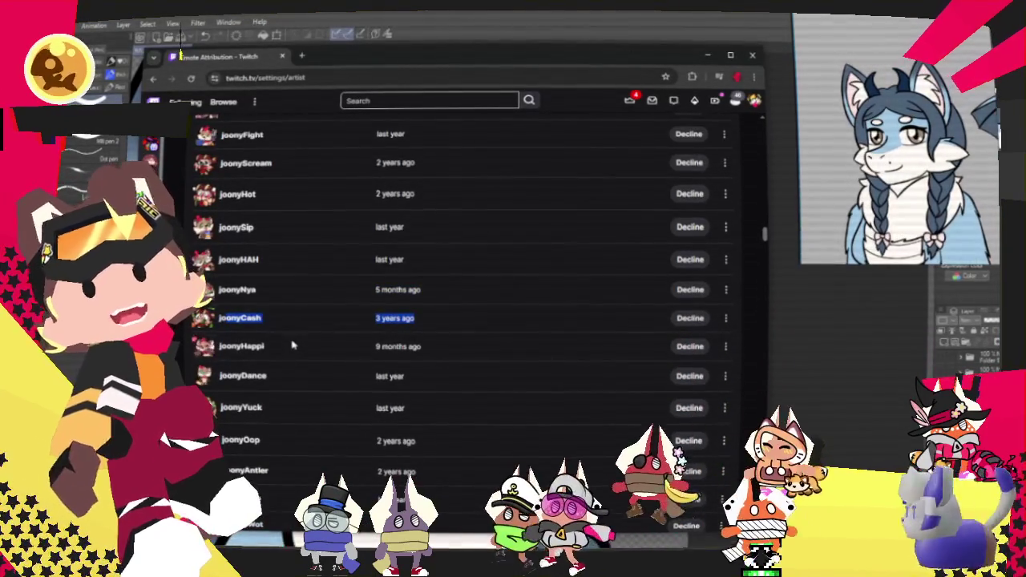
scroll(457, 337, "down", 3)
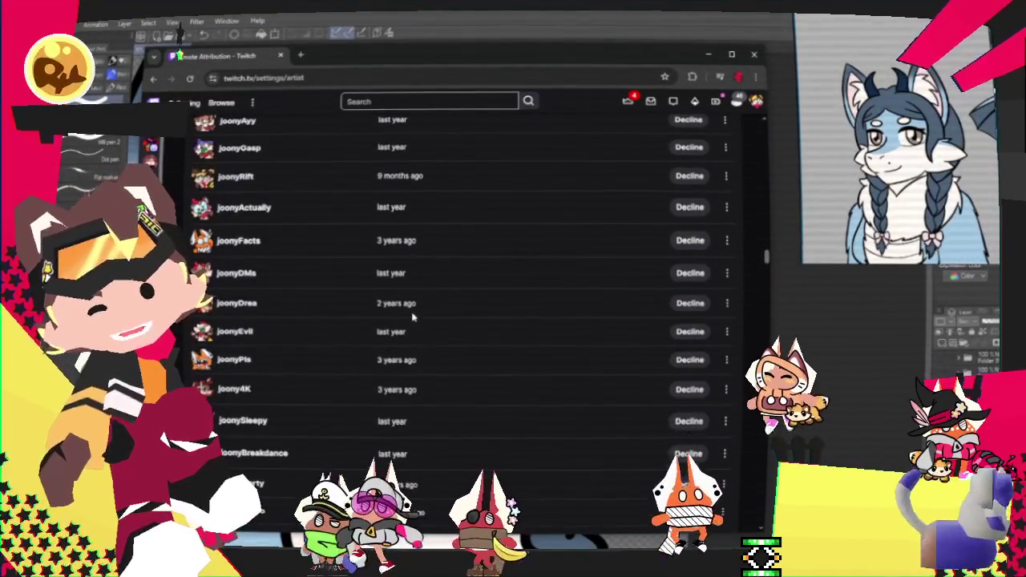
scroll(413, 318, "down", 3)
scroll(409, 317, "down", 2)
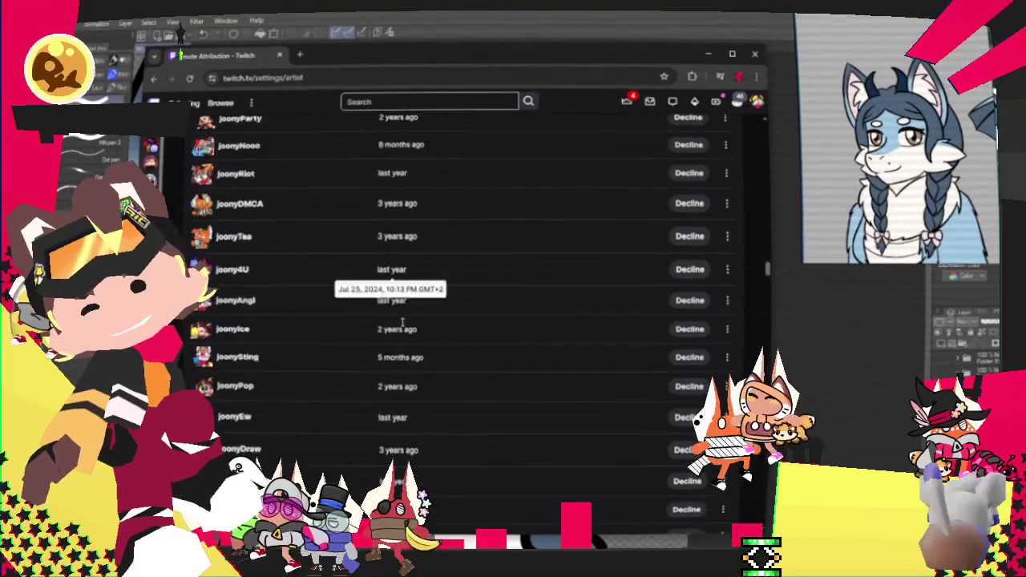
scroll(401, 335, "down", 3)
scroll(395, 323, "down", 3)
scroll(393, 320, "down", 3)
scroll(389, 325, "down", 3)
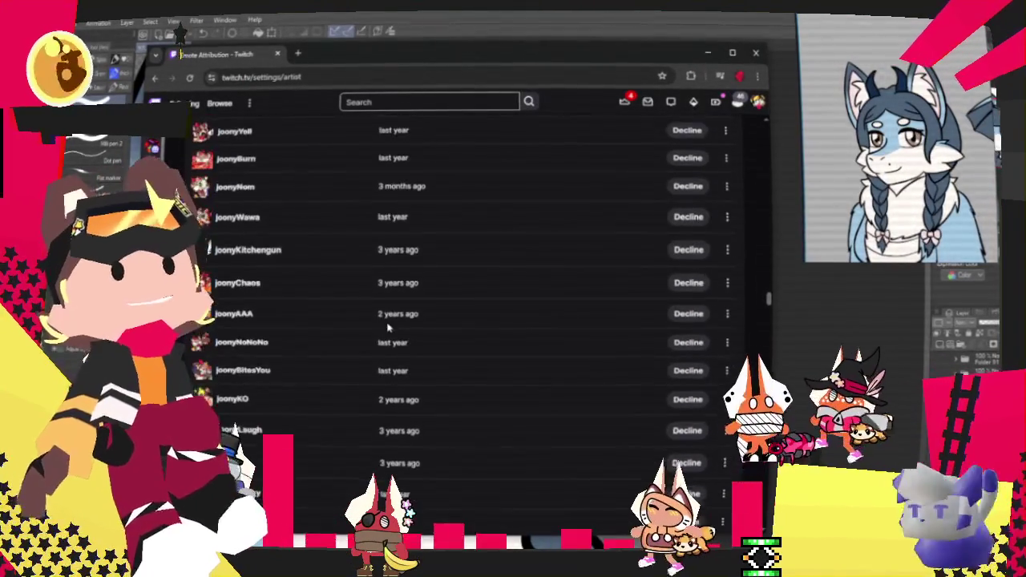
scroll(388, 327, "down", 3)
Scroll back through the emote list with its Decline options and close the Twitch page
scroll(387, 327, "up", 2)
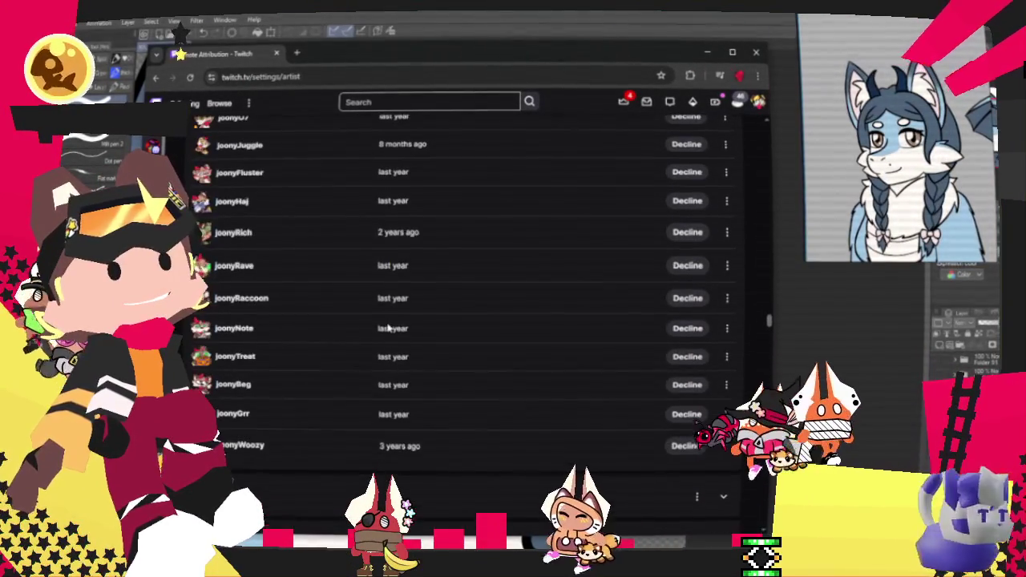
scroll(449, 337, "up", 3)
scroll(449, 337, "up", 3)
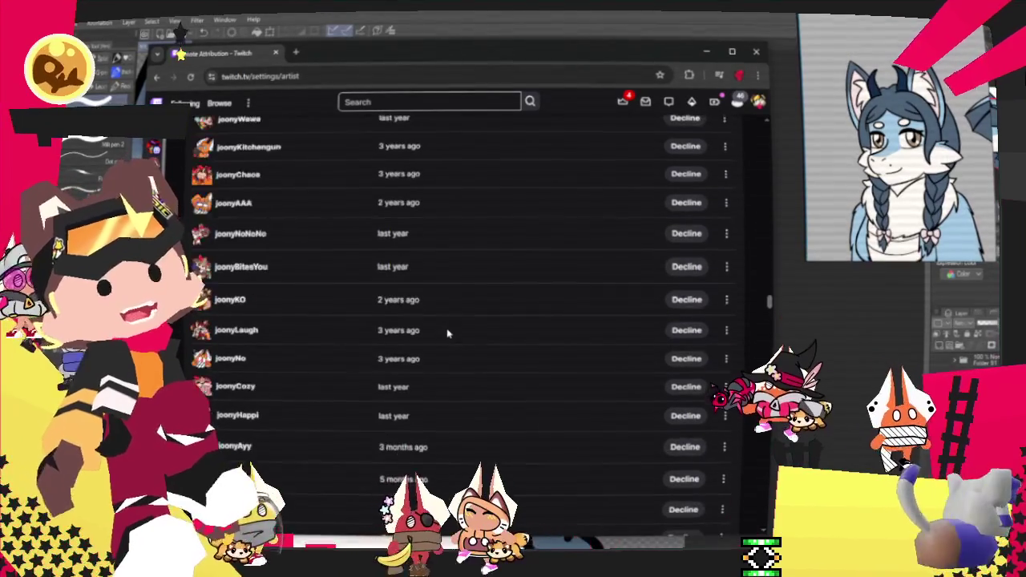
scroll(440, 336, "up", 3)
scroll(433, 336, "up", 4)
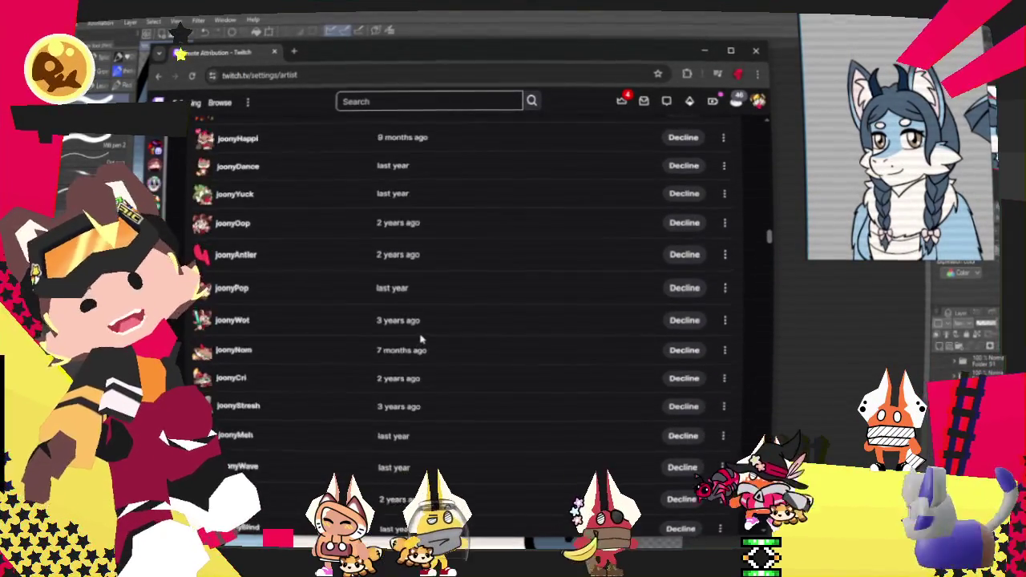
scroll(421, 337, "up", 5)
scroll(421, 338, "down", 5)
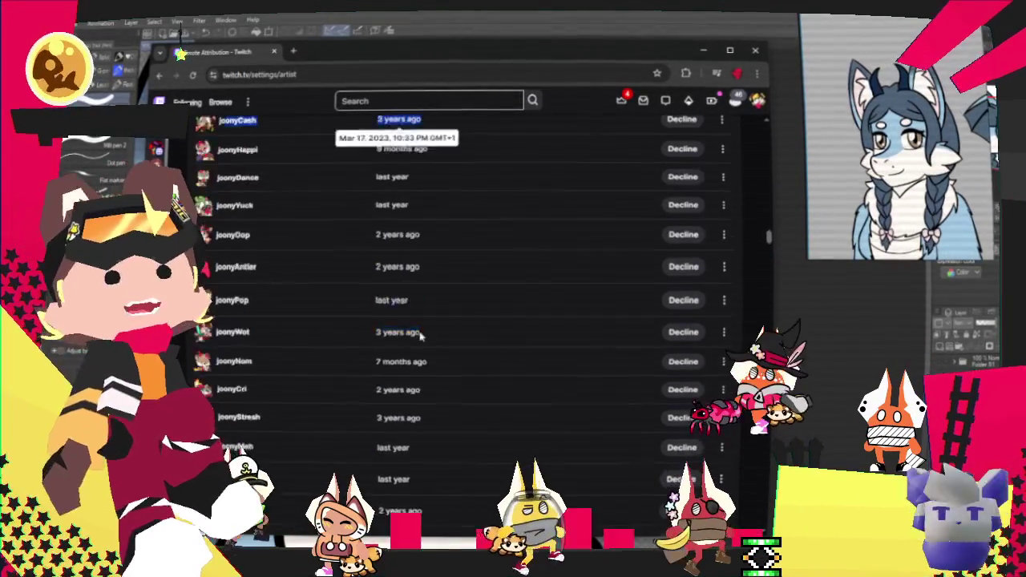
scroll(394, 311, "down", 4)
scroll(395, 311, "down", 4)
scroll(394, 310, "down", 4)
left_click(274, 51)
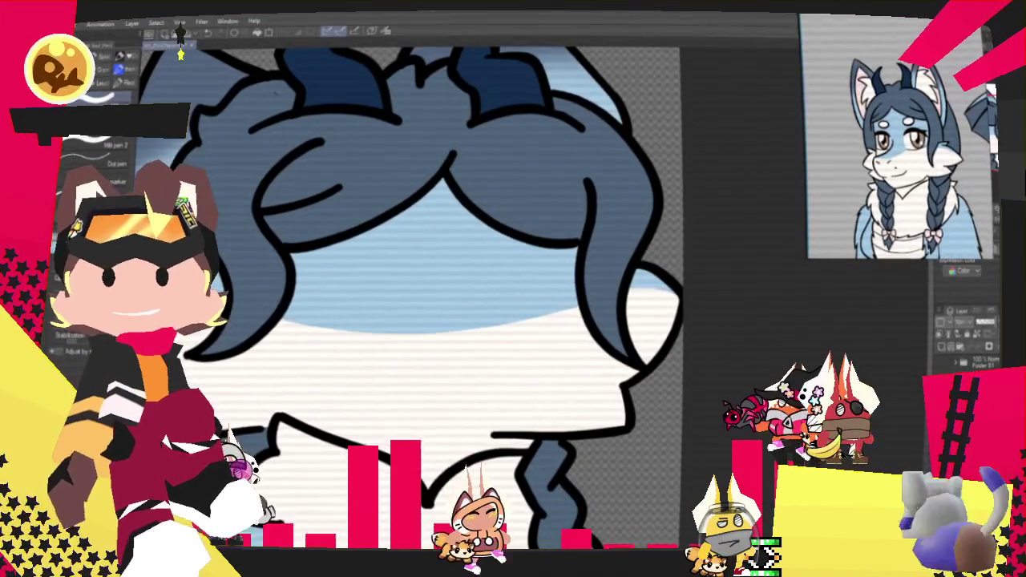
Zoom the canvas to show the whole chibi head and check File > Export (Single Layer)
scroll(662, 109, "down", 5)
scroll(666, 170, "down", 2)
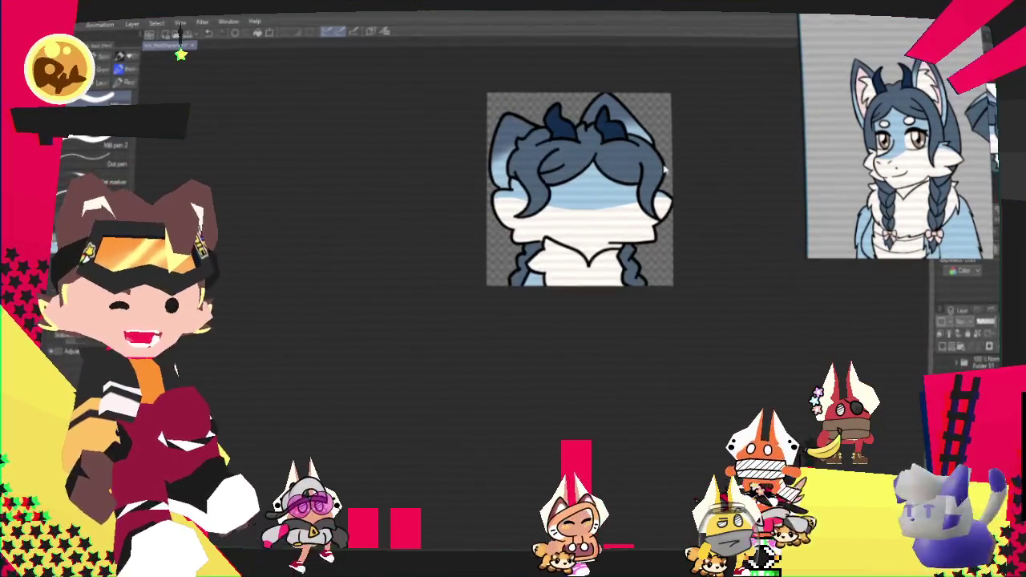
scroll(655, 144, "up", 1)
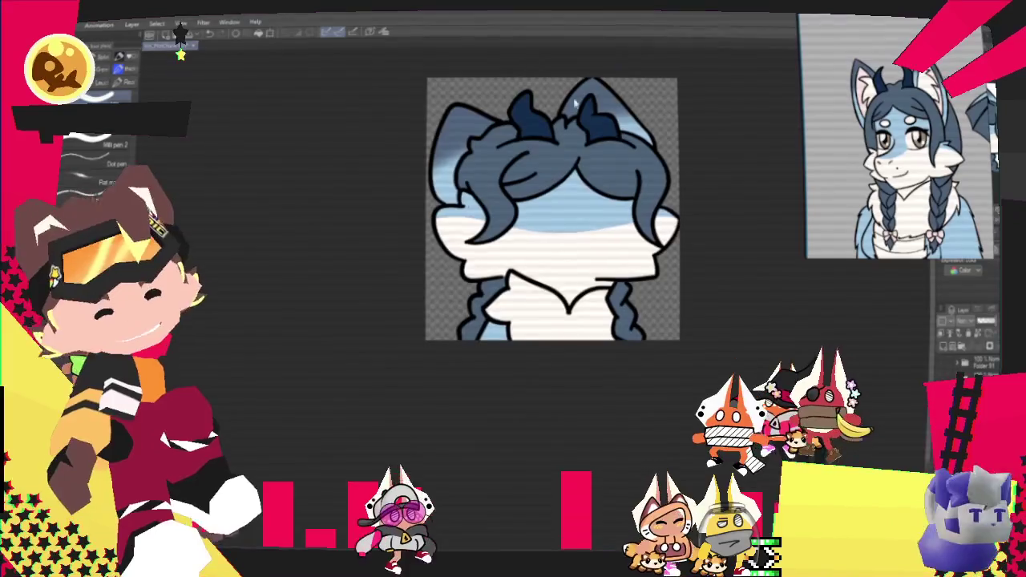
scroll(734, 175, "down", 1)
scroll(734, 176, "up", 2)
scroll(687, 171, "up", 1)
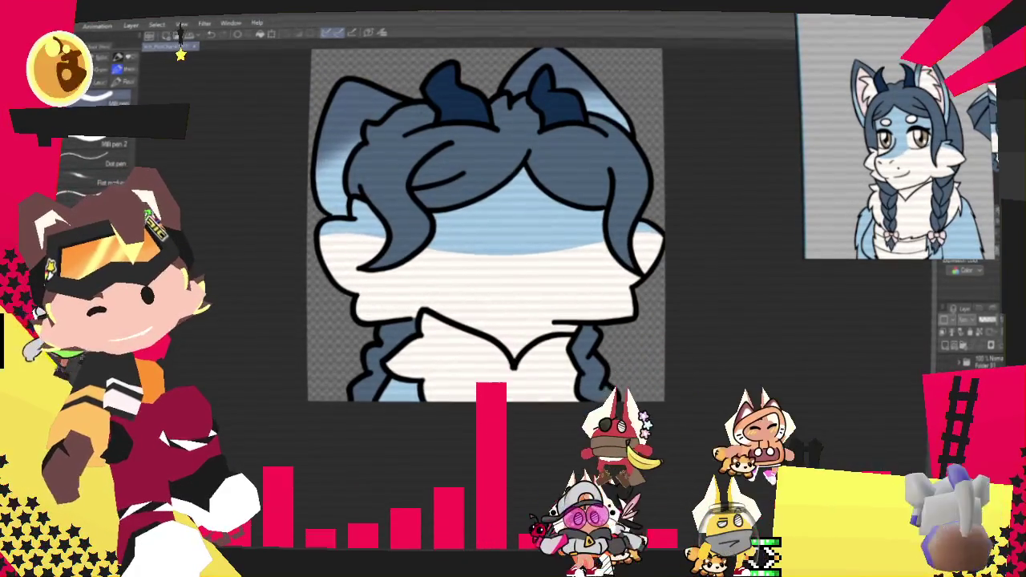
left_click(73, 26)
left_click(243, 191)
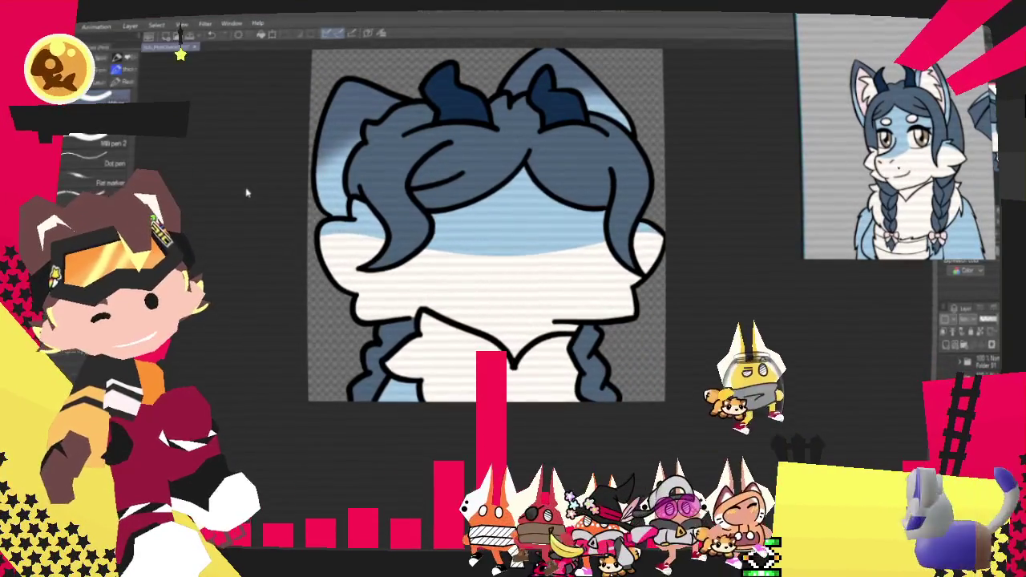